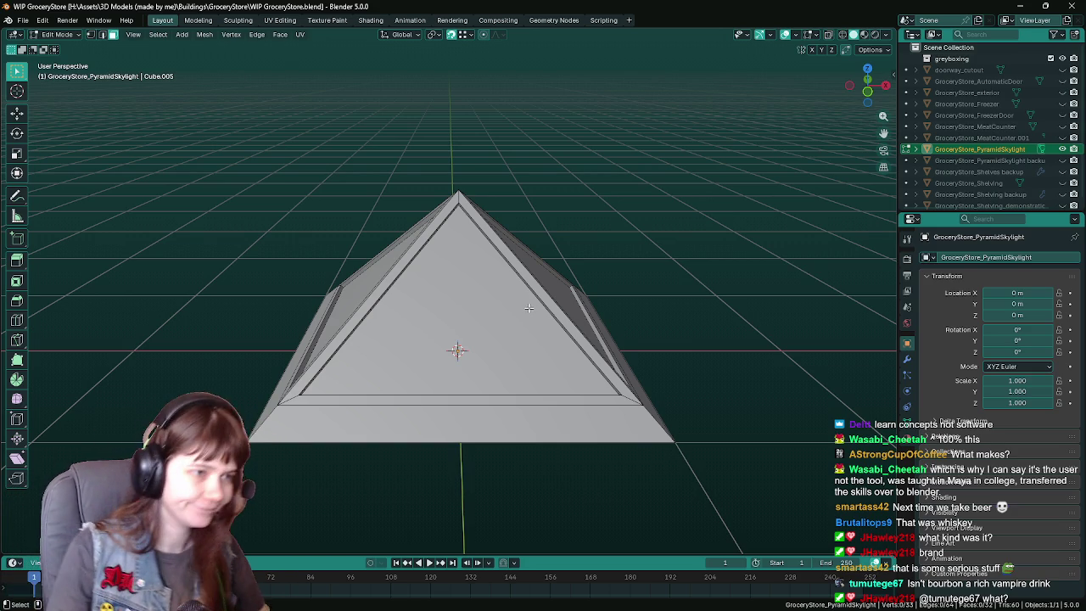
Step: Orbit the view to see the pyramid's left side from above
middle_drag(527, 307, 708, 323)
Step: Save the file and orbit around the framed pyramid to inspect its left side
key(ctrl+s)
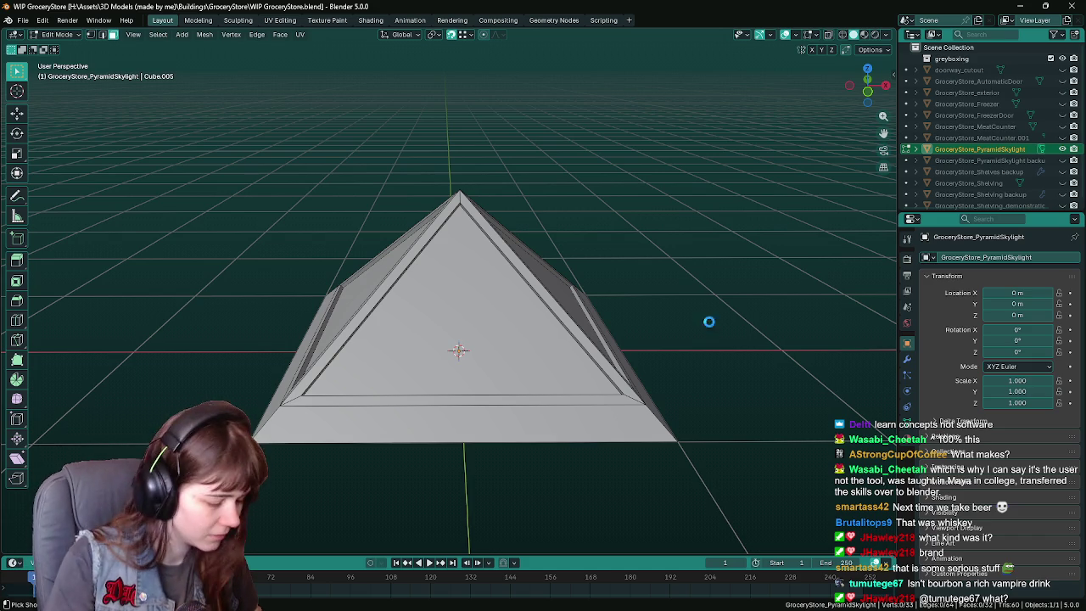
key(ctrl+s)
middle_drag(709, 322, 560, 333)
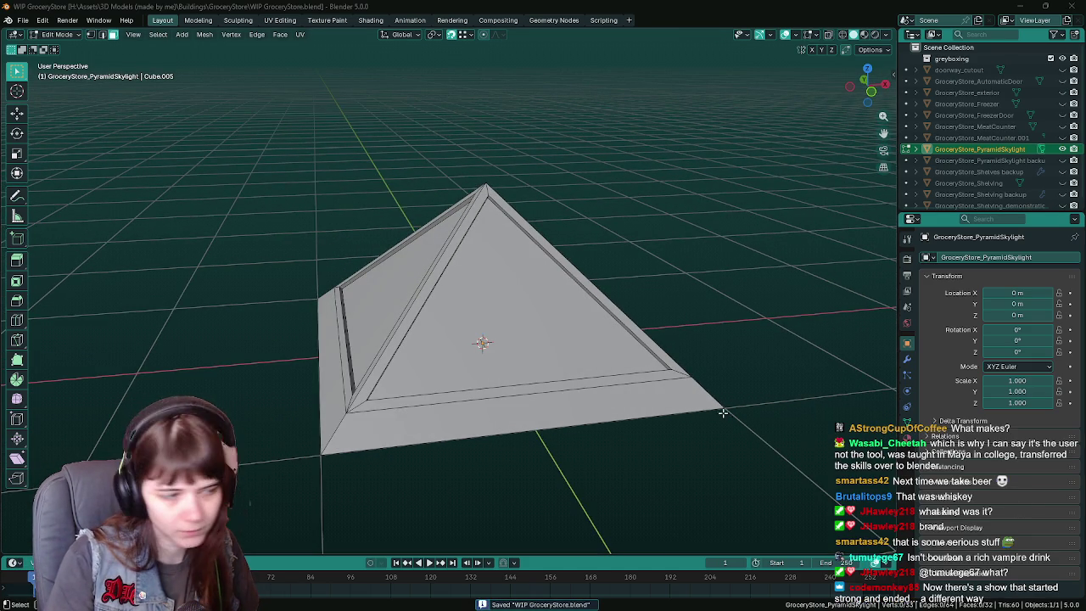
mouse_move(544, 383)
middle_down()
mouse_move(585, 381)
mouse_move(579, 397)
mouse_move(627, 398)
mouse_move(487, 403)
middle_up()
key(Tab)
key(Tab)
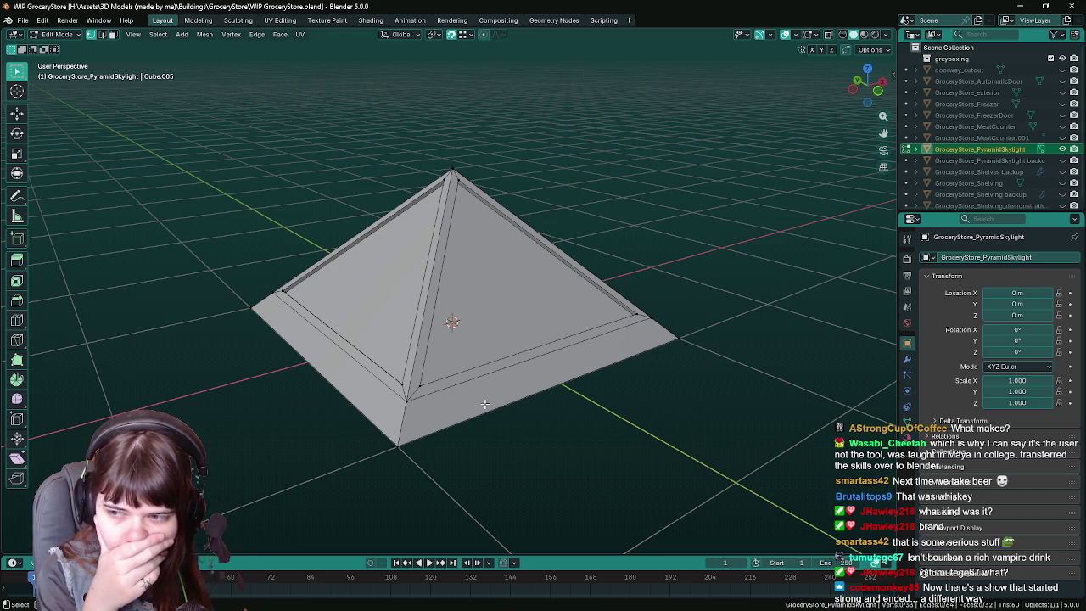
Step: Save again and check the front side's inner triangular pane up close
key(ctrl+s)
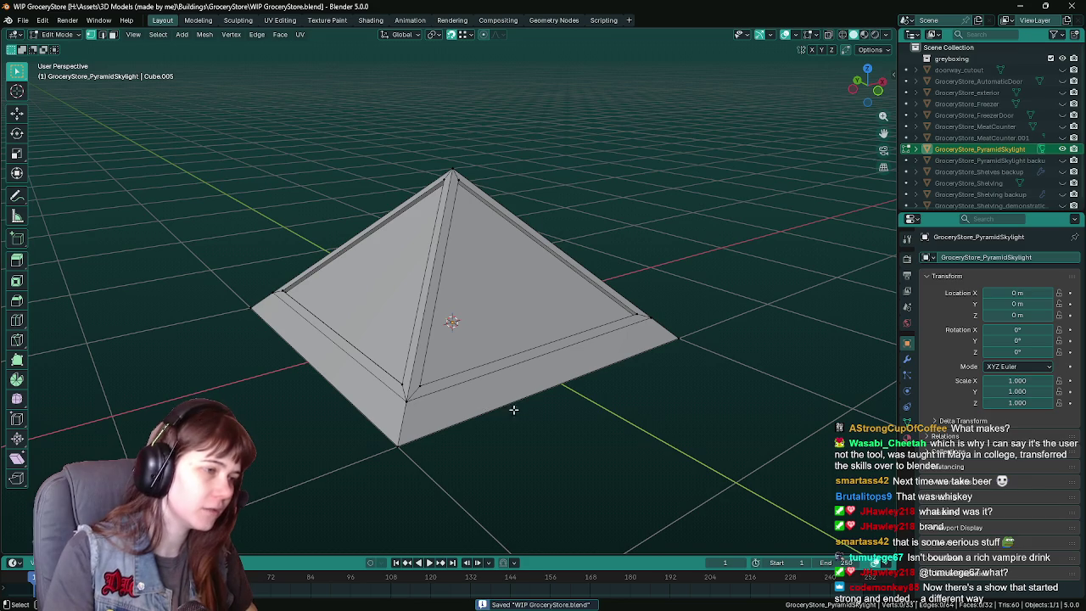
middle_drag(418, 411, 425, 406)
click(426, 356)
click(589, 461)
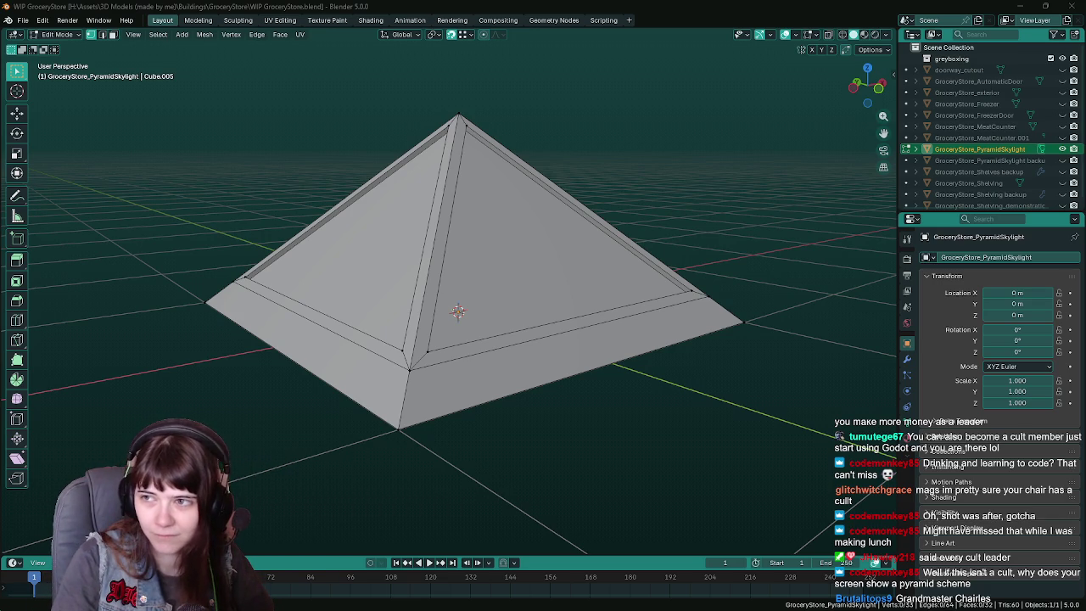
Step: Save the file and zoom in close on the pyramid apex
mouse_move(787, 251)
mouse_down()
mouse_move(676, 129)
mouse_move(599, 131)
mouse_move(788, 108)
mouse_move(466, 137)
mouse_move(1085, 119)
mouse_up()
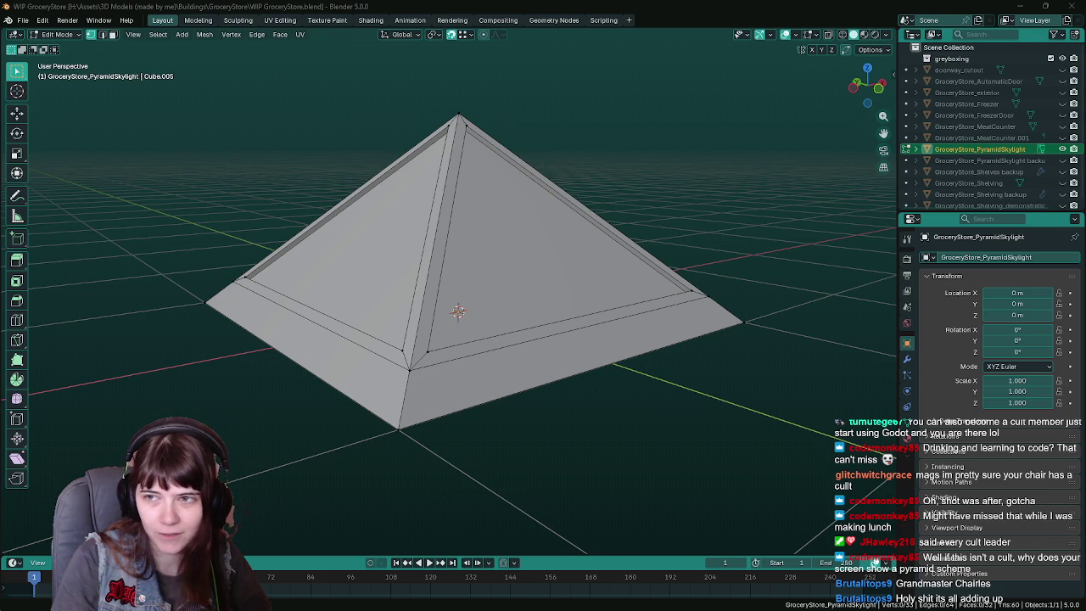
middle_drag(475, 307, 498, 293)
key(ctrl+s)
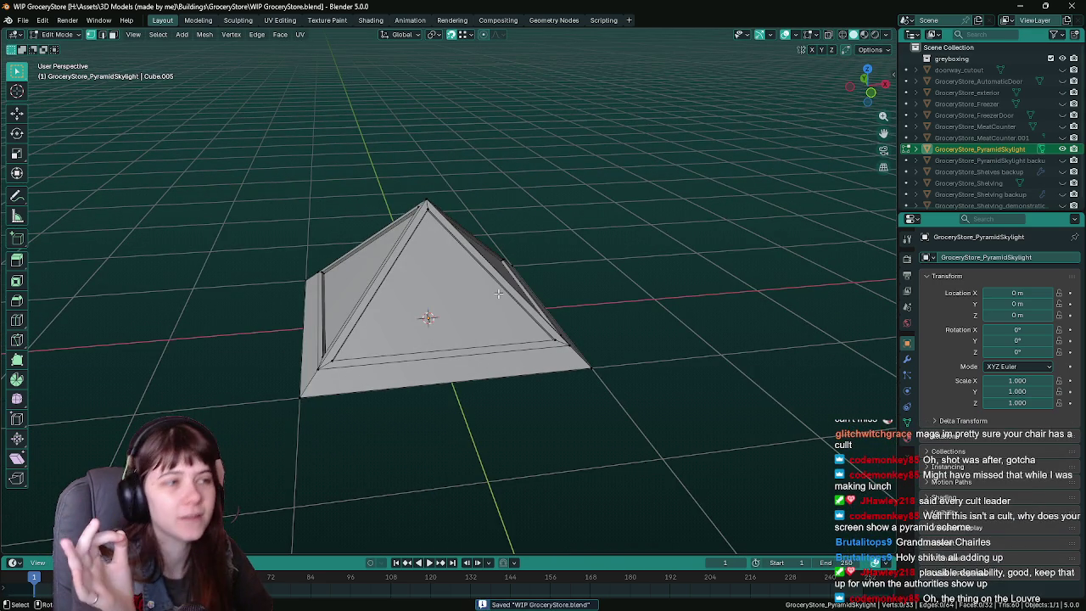
scroll(543, 208, up, 6)
mouse_move(534, 237)
middle_down()
mouse_move(525, 249)
mouse_move(503, 244)
middle_up()
Step: Select the ridge and inner rim edge loops surrounding the apex
alt+click(486, 180)
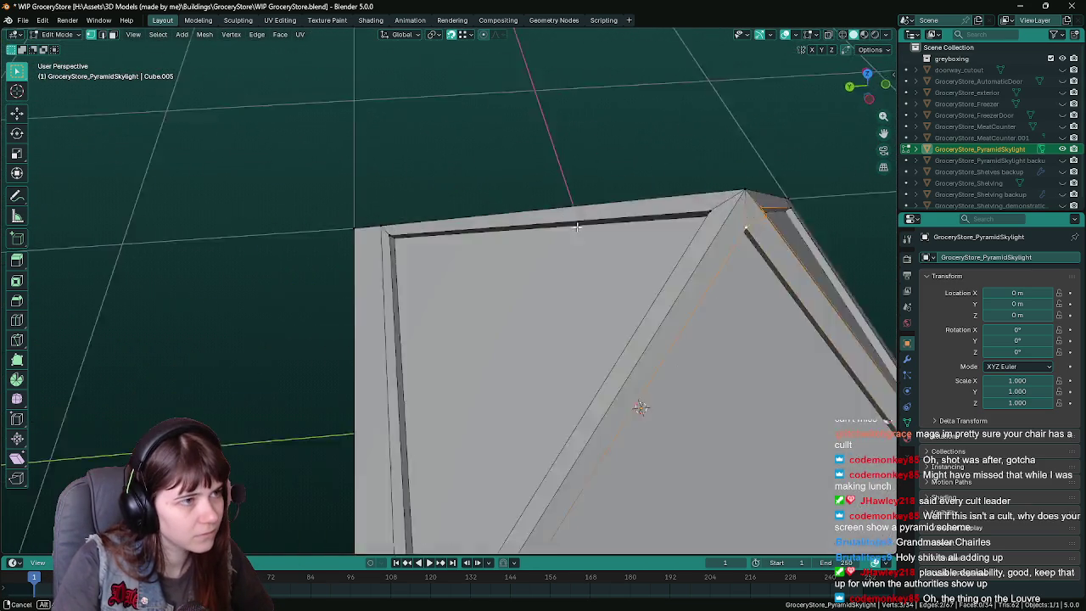
middle_drag(474, 182, 498, 253)
alt+shift+click(552, 277)
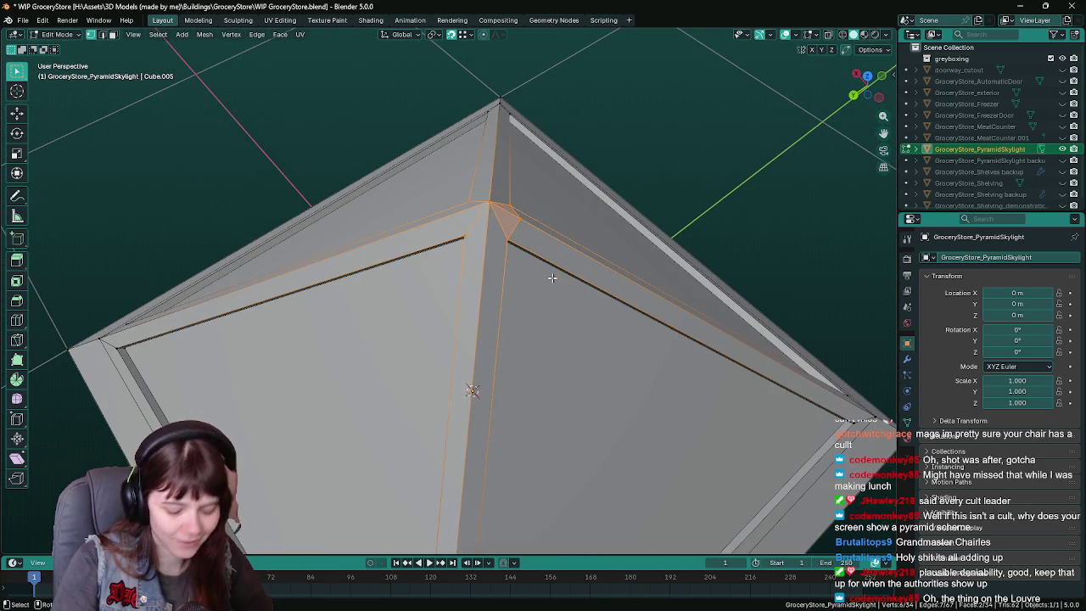
mouse_move(551, 277)
middle_down()
mouse_move(539, 271)
mouse_move(497, 339)
middle_up()
alt+click(482, 324)
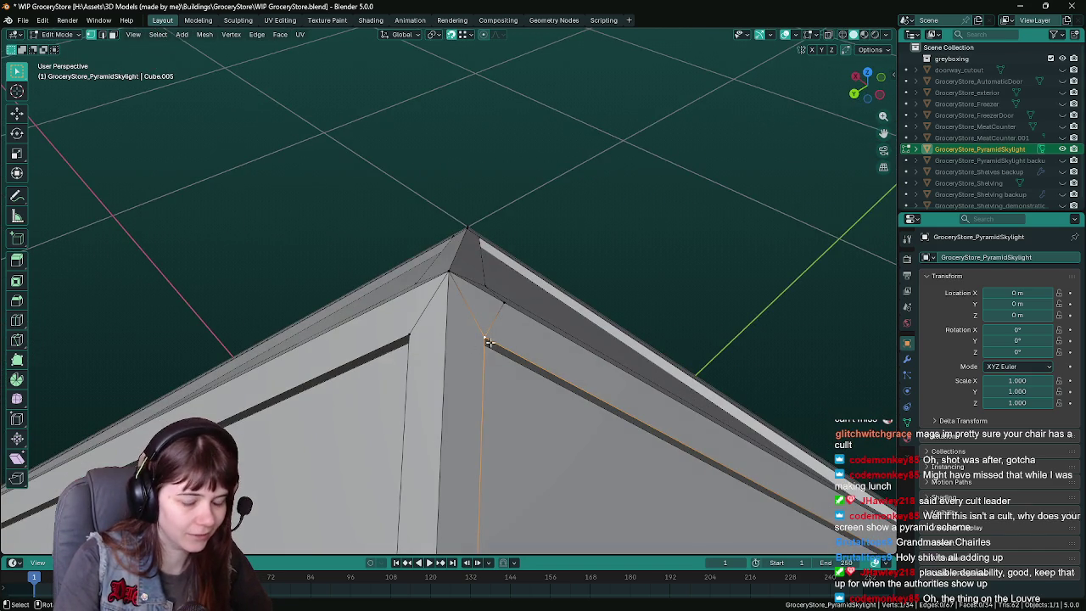
alt+shift+click(403, 331)
mouse_move(431, 326)
middle_down()
mouse_move(553, 320)
mouse_move(497, 315)
middle_up()
mouse_move(417, 331)
middle_down()
mouse_move(458, 340)
mouse_move(475, 293)
mouse_move(542, 262)
mouse_move(530, 272)
middle_up()
alt+shift+click(405, 323)
Step: Save, then vertex-slide the selected loops along their edges
key(ctrl+s)
key(shift+v)
click(507, 311)
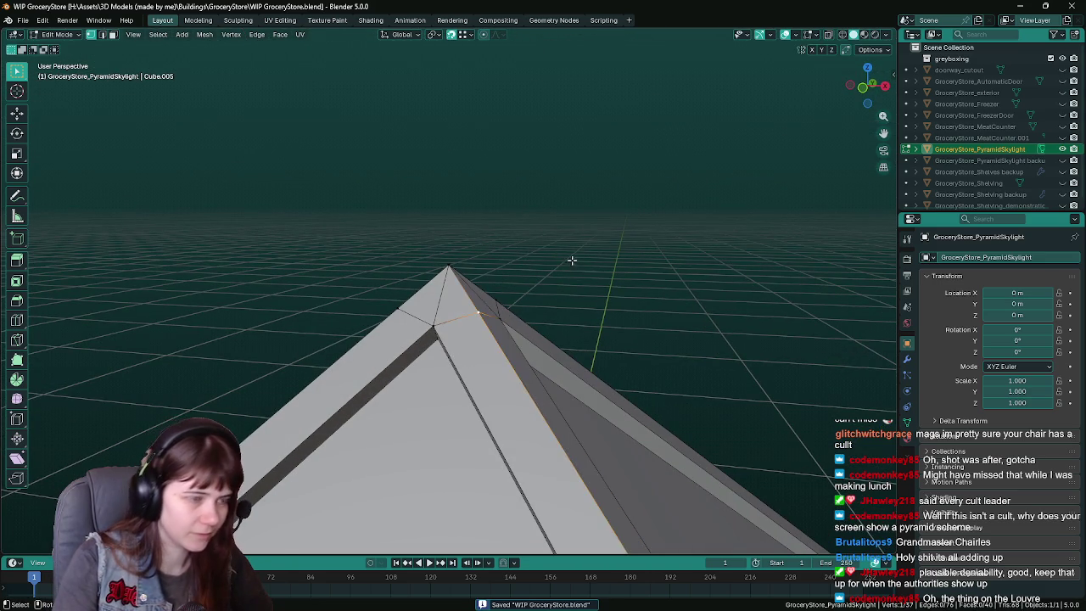
Step: Drag the Chrome window of 'louvre pyramid' image results over the viewport
middle_drag(572, 262, 605, 268)
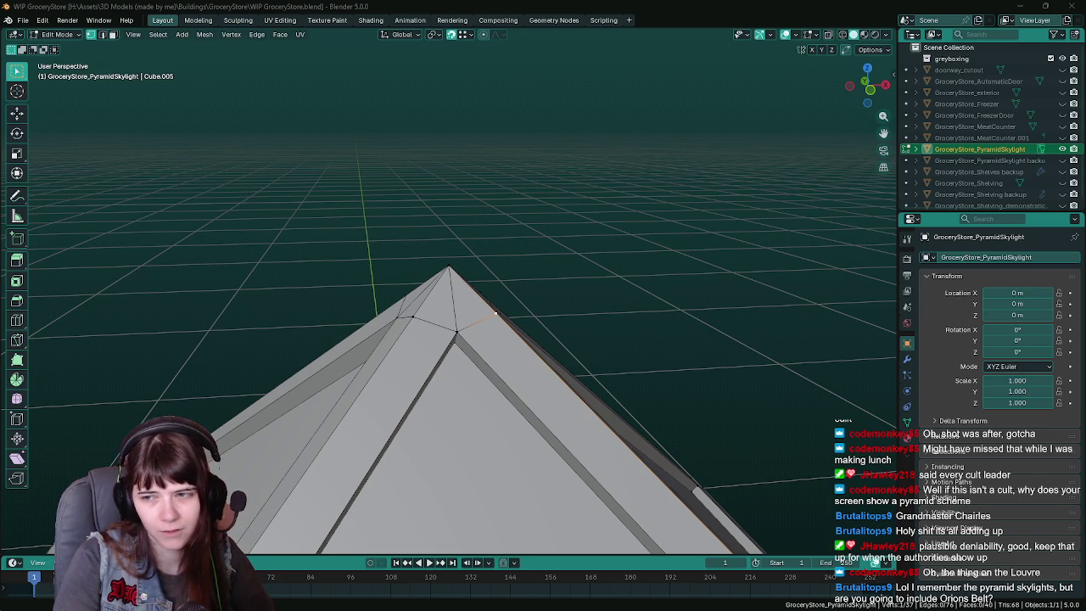
mouse_move(1085, 229)
mouse_down()
mouse_move(1017, 226)
mouse_move(824, 149)
mouse_up()
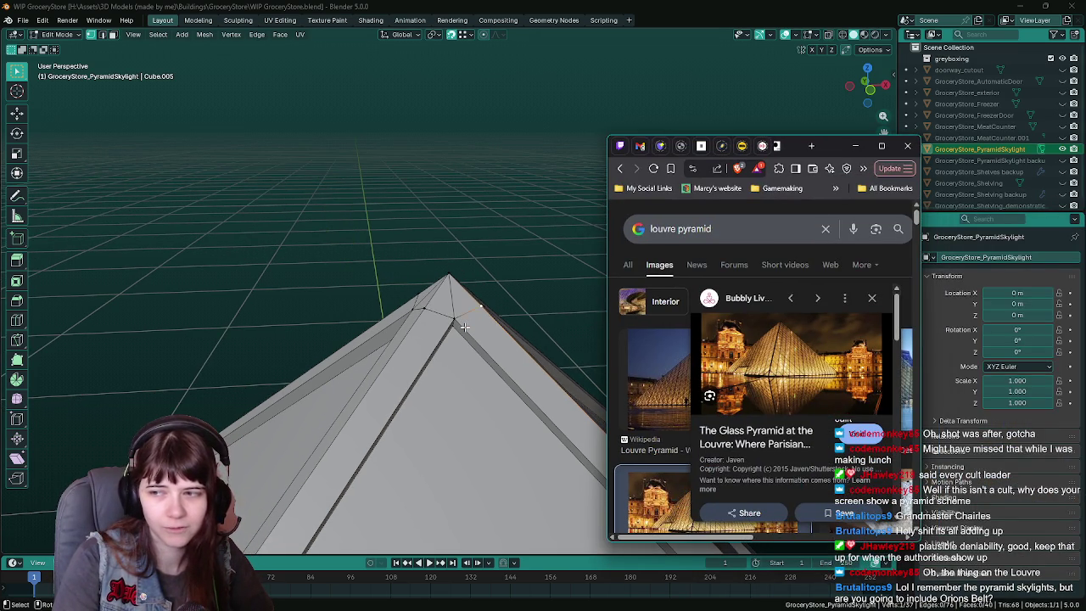
Step: Minimize the Chrome reference window to return to Blender
click(855, 146)
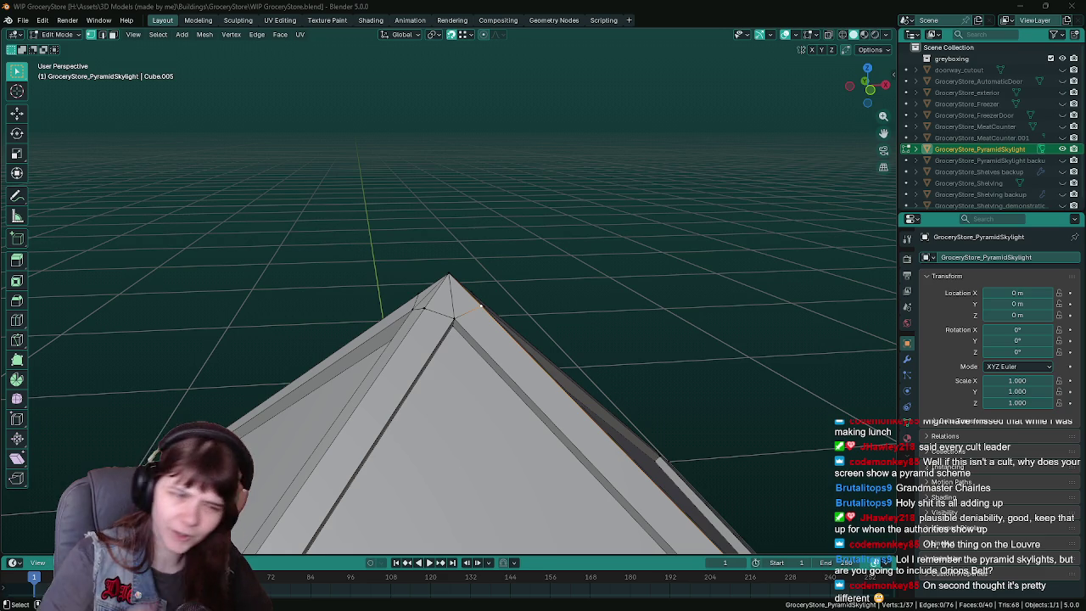
Step: Save the file and orbit until the pyramid apex is seen head-on and symmetric
mouse_move(787, 275)
middle_down()
mouse_move(536, 320)
mouse_move(608, 311)
mouse_move(591, 310)
middle_up()
key(ctrl+s)
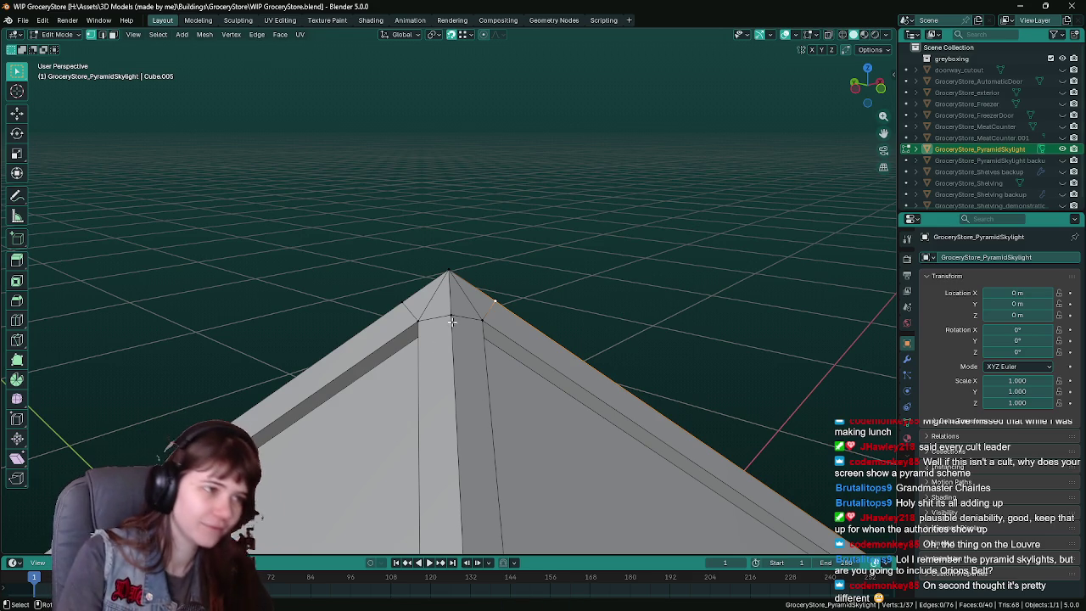
key(ctrl+s)
mouse_move(620, 250)
middle_down()
mouse_move(565, 242)
mouse_move(605, 240)
mouse_move(594, 230)
mouse_move(625, 235)
mouse_move(598, 221)
middle_up()
mouse_move(645, 255)
middle_down()
mouse_move(695, 257)
mouse_move(654, 254)
mouse_move(667, 257)
middle_up()
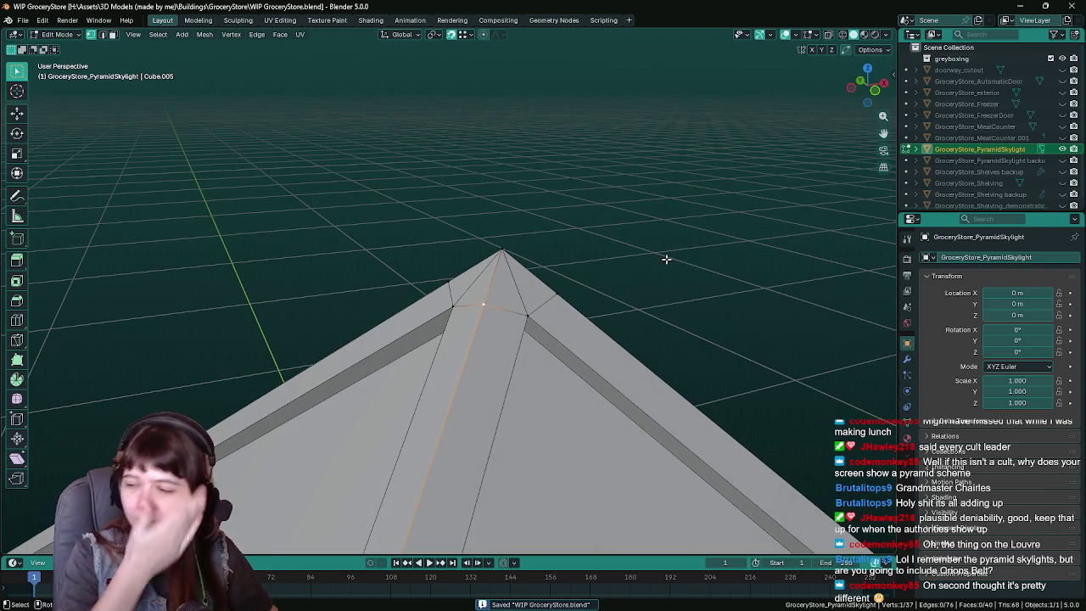
key(ctrl+s)
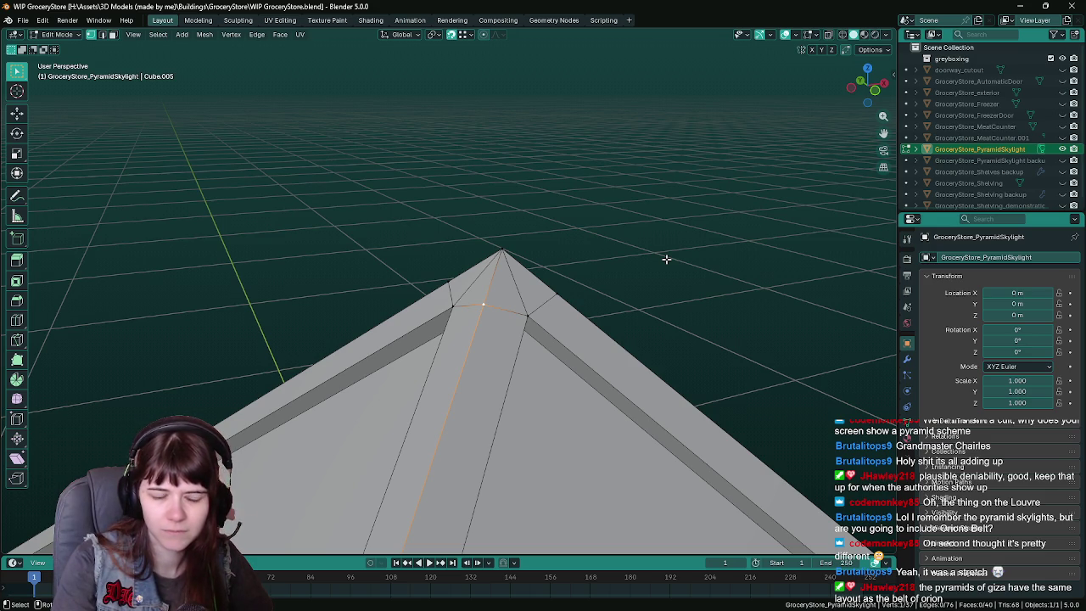
middle_drag(666, 259, 605, 237)
key(ctrl+s)
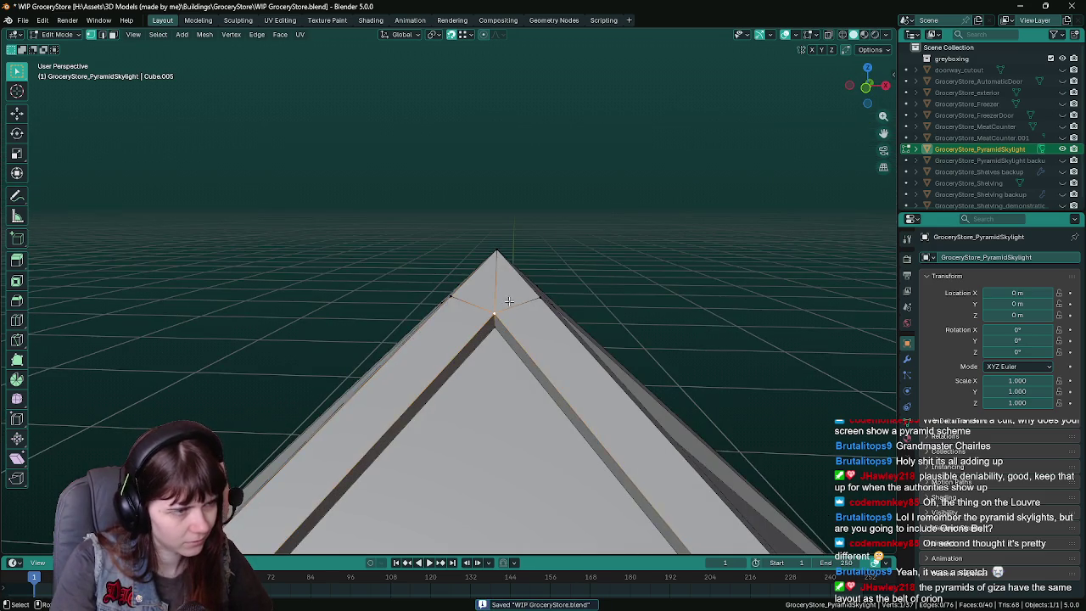
middle_drag(508, 301, 511, 299)
Step: Move the selected apex vertex along X and merge it with a neighbour at last
key(g)
key(x)
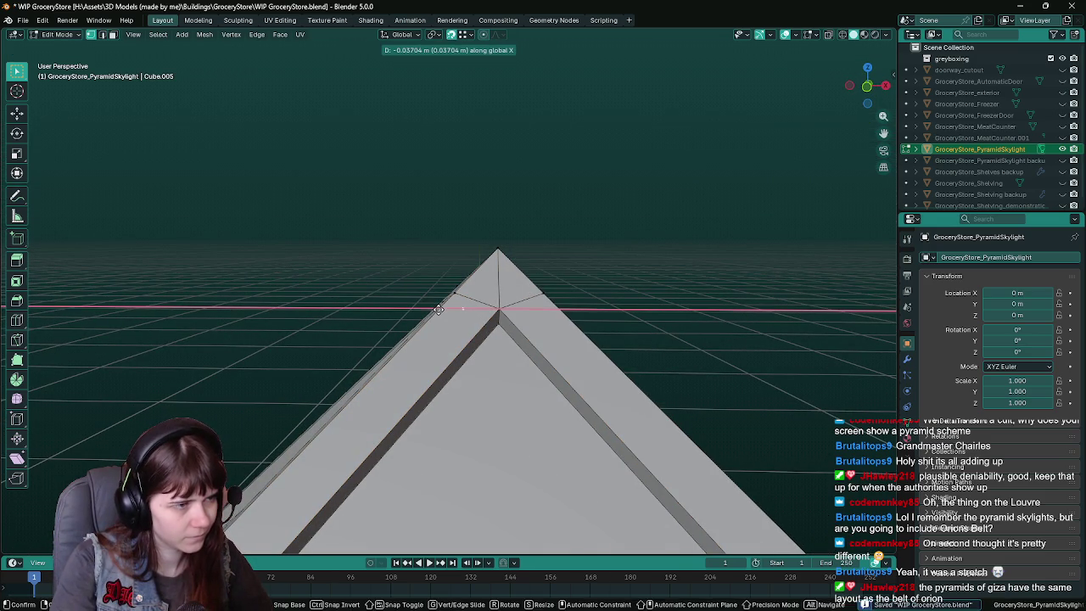
click(431, 310)
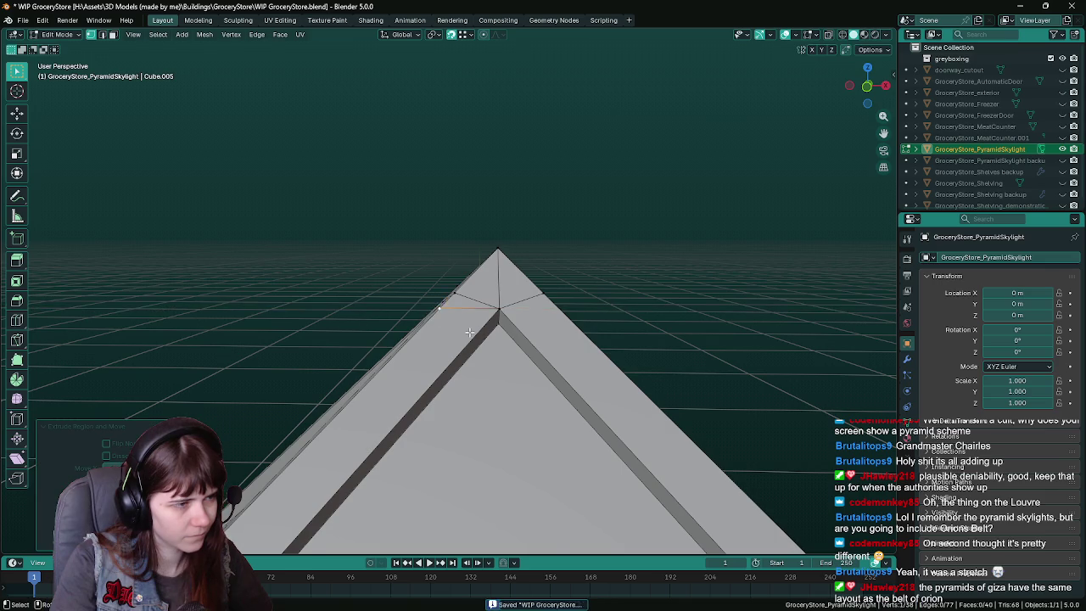
middle_drag(431, 310, 506, 282)
shift+click(512, 299)
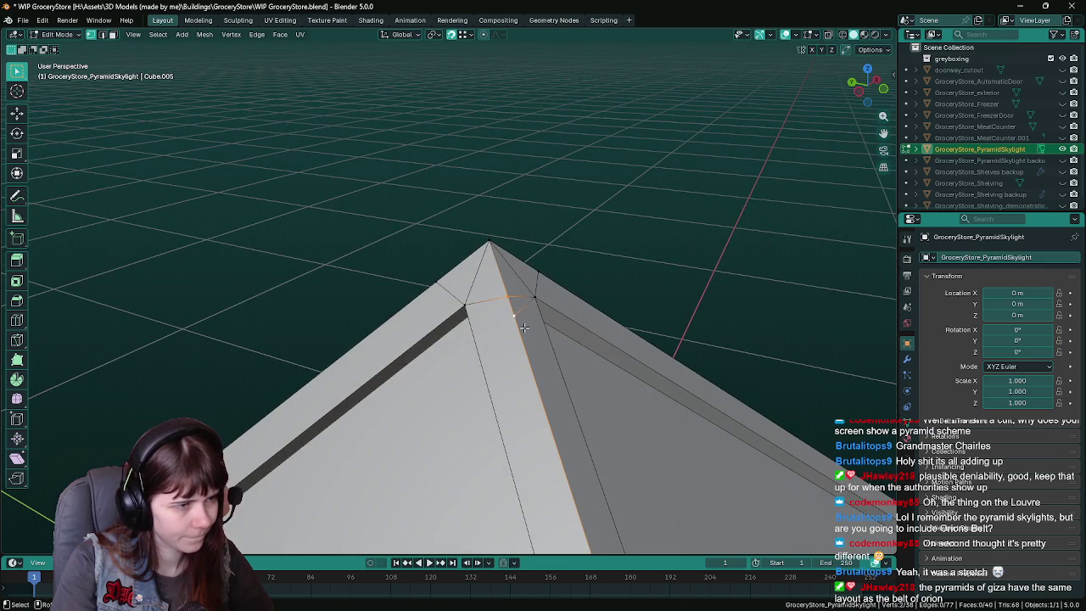
key(m)
click(524, 333)
Step: Move the merged vertices along global X, then another apex vertex along Y
mouse_move(552, 331)
middle_down()
mouse_move(442, 346)
mouse_move(454, 342)
middle_up()
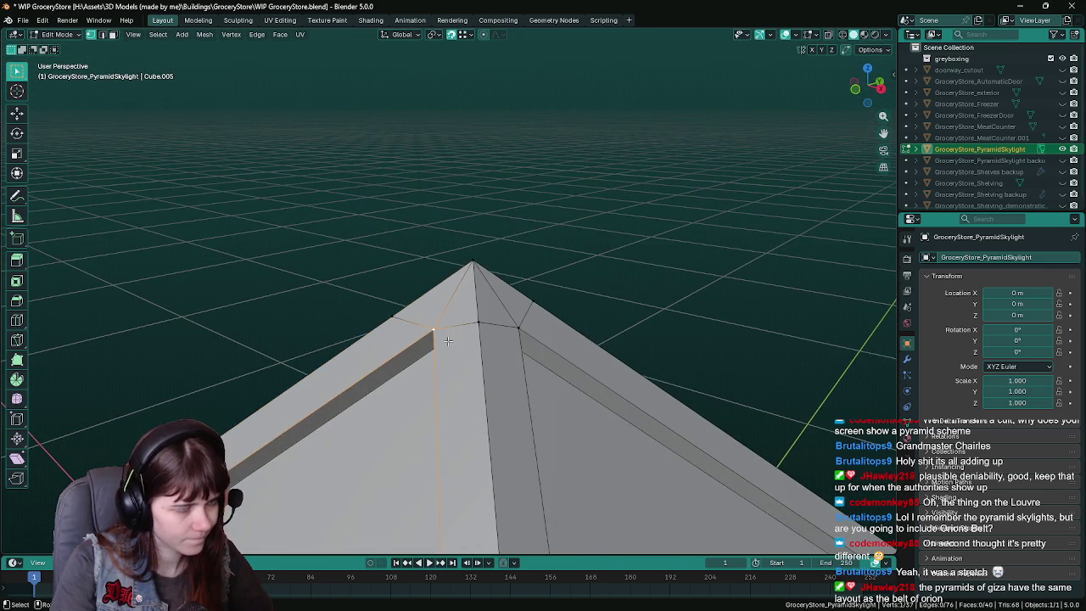
key(g)
key(y)
key(x)
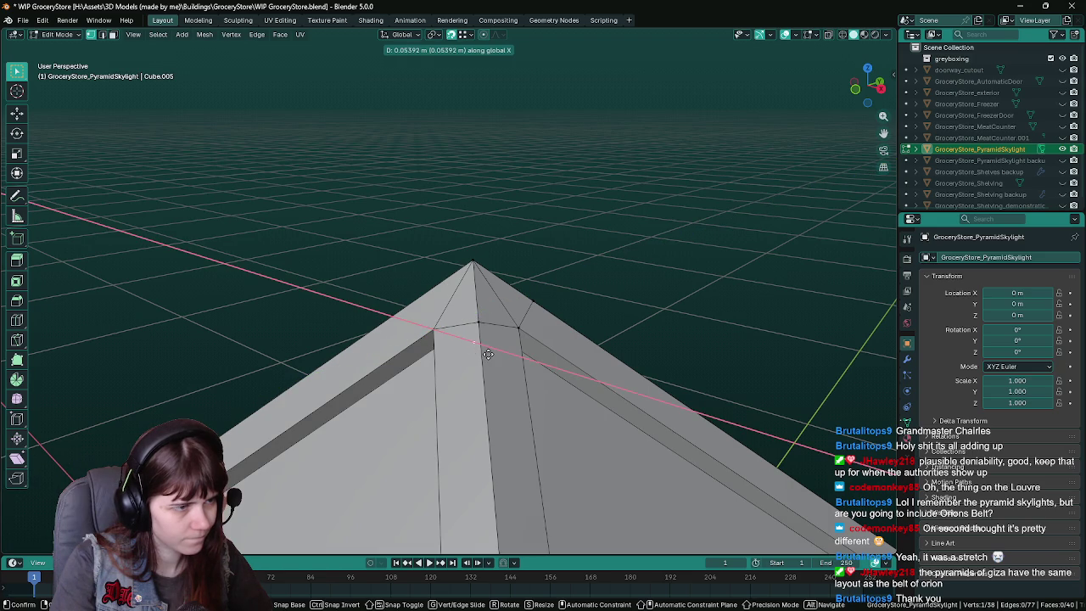
click(501, 326)
mouse_move(501, 327)
middle_down()
mouse_move(509, 322)
mouse_move(464, 348)
middle_up()
click(514, 337)
key(g)
key(x)
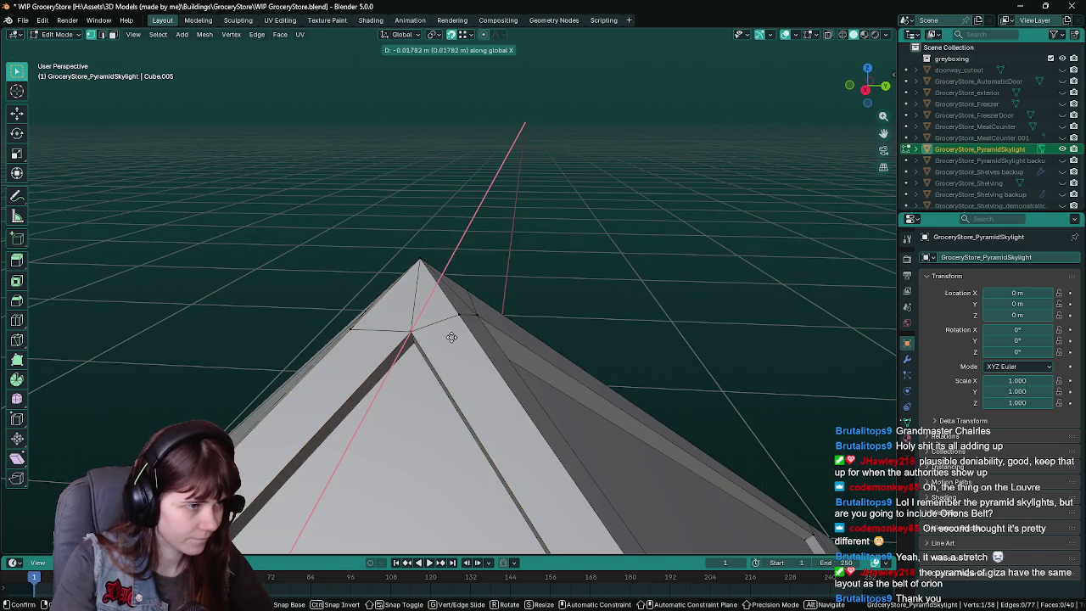
key(y)
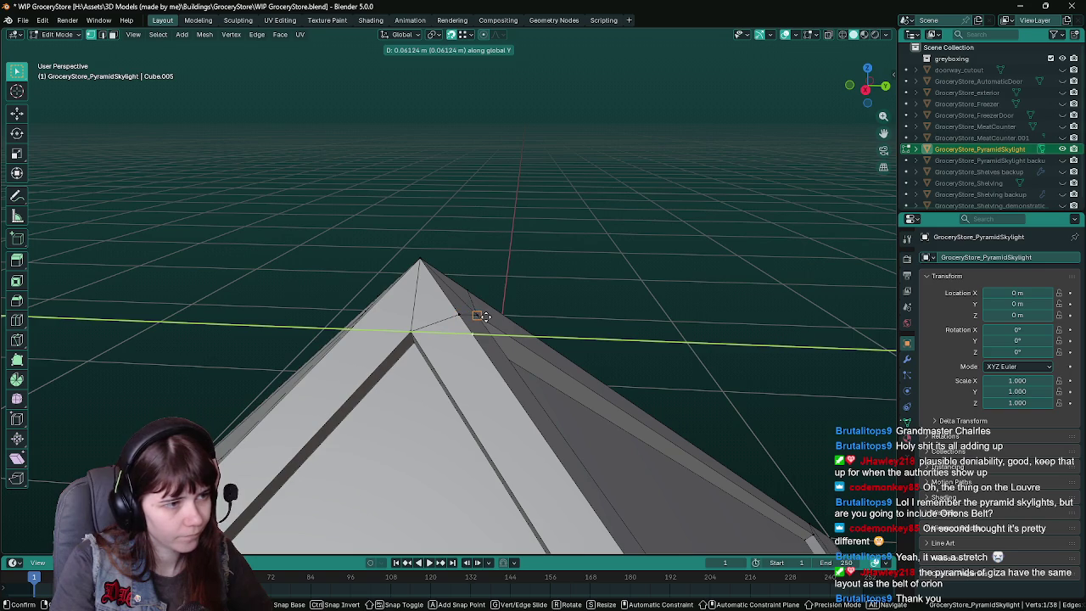
click(481, 317)
Step: Move the edge below the adjusted vertex along global Y and save
shift+click(474, 331)
mouse_move(474, 331)
middle_down()
mouse_move(444, 341)
mouse_move(466, 335)
middle_up()
key(g)
key(y)
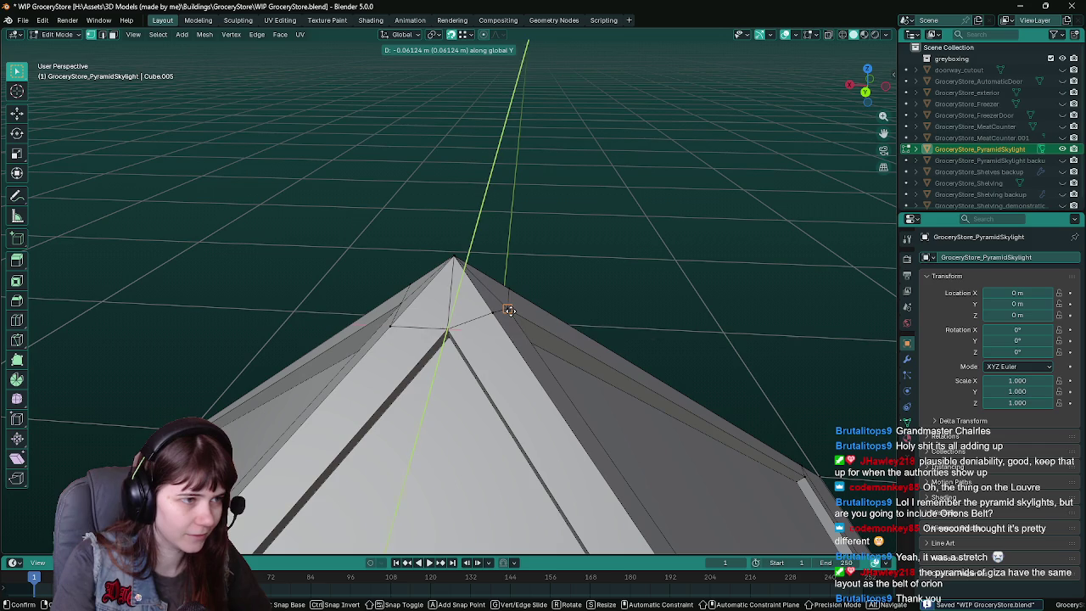
click(509, 310)
shift+click(508, 331)
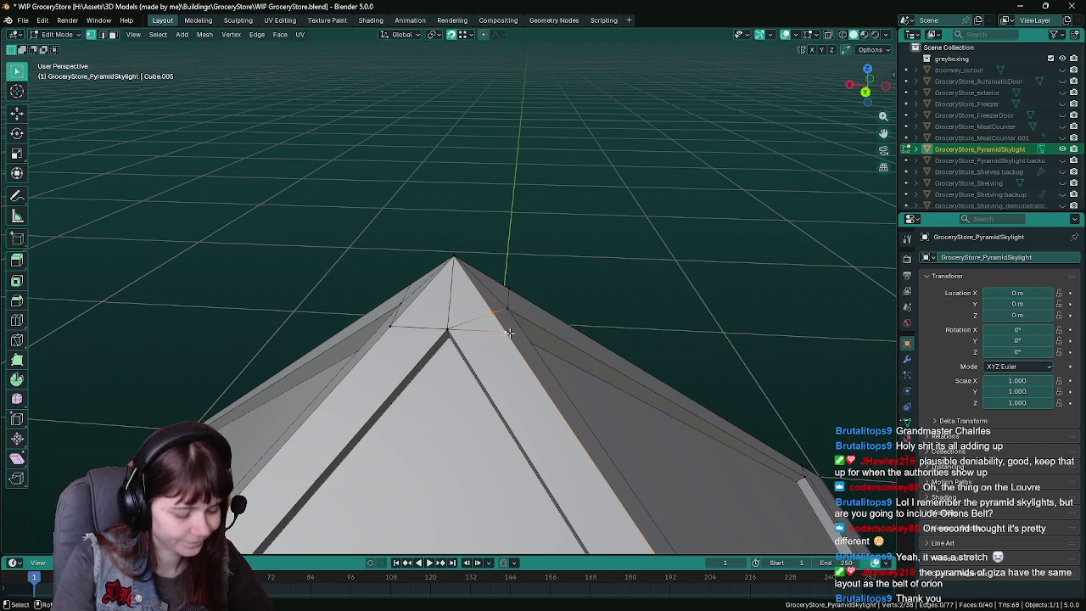
middle_drag(509, 332, 506, 344)
key(ctrl+s)
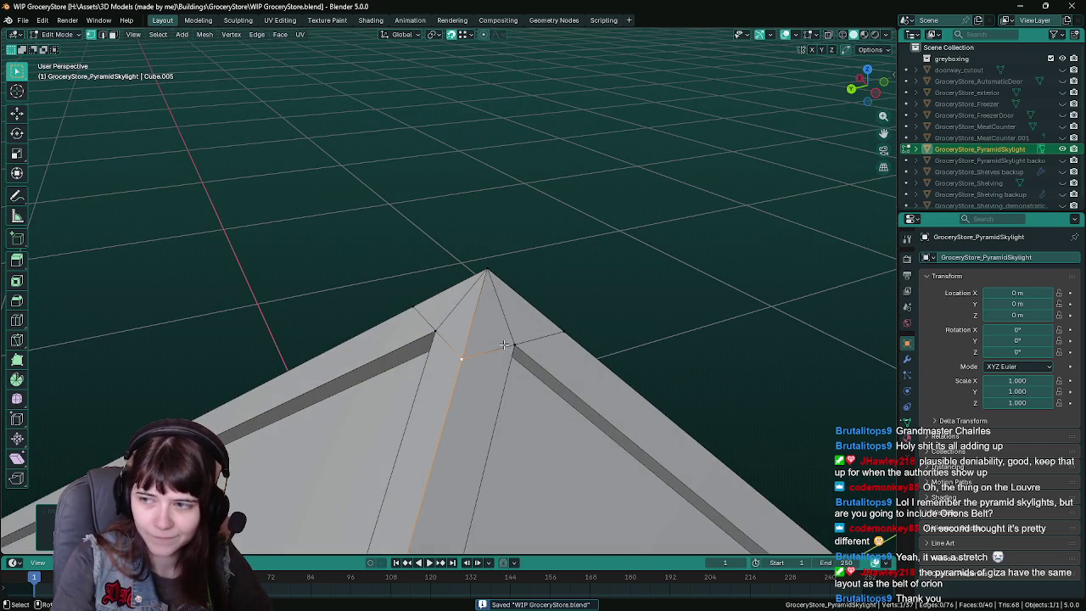
Step: Select three of the small triangular faces at the pyramid tip
mouse_move(480, 322)
middle_down()
mouse_move(460, 315)
mouse_move(475, 322)
mouse_move(466, 336)
middle_up()
scroll(459, 316, down, 5)
scroll(484, 325, up, 5)
click(465, 314)
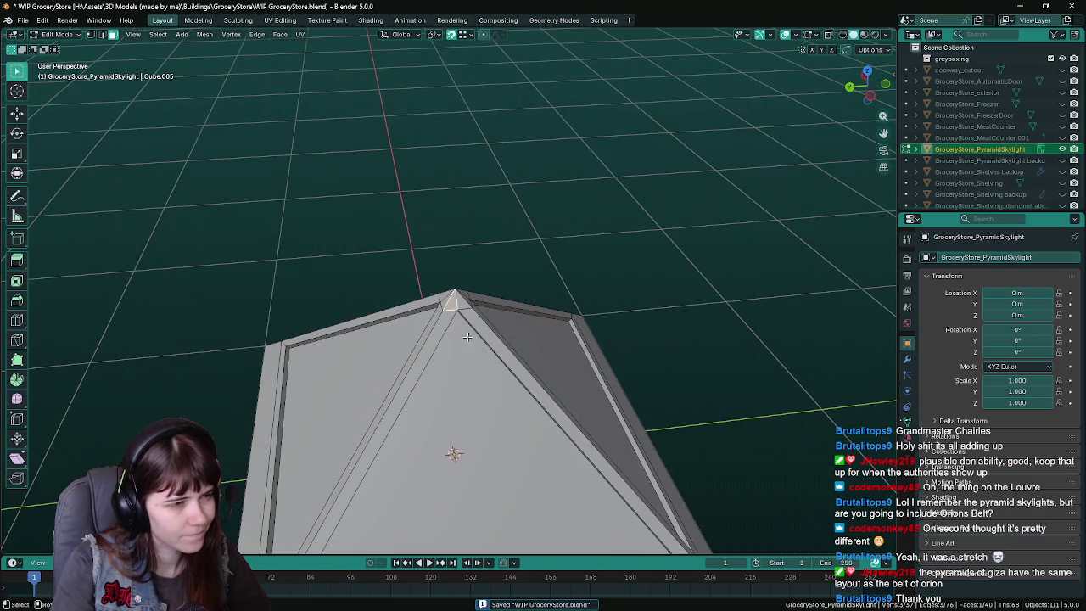
scroll(466, 293, down, 3)
scroll(475, 314, up, 3)
shift+click(482, 327)
shift+click(445, 318)
Step: Add the remaining tip faces, save, and switch to Front Orthographic view
mouse_move(436, 301)
middle_down()
mouse_move(372, 297)
mouse_move(368, 279)
mouse_move(523, 261)
mouse_move(554, 281)
middle_up()
shift+click(372, 297)
shift+click(401, 301)
shift+click(432, 285)
key(ctrl+s)
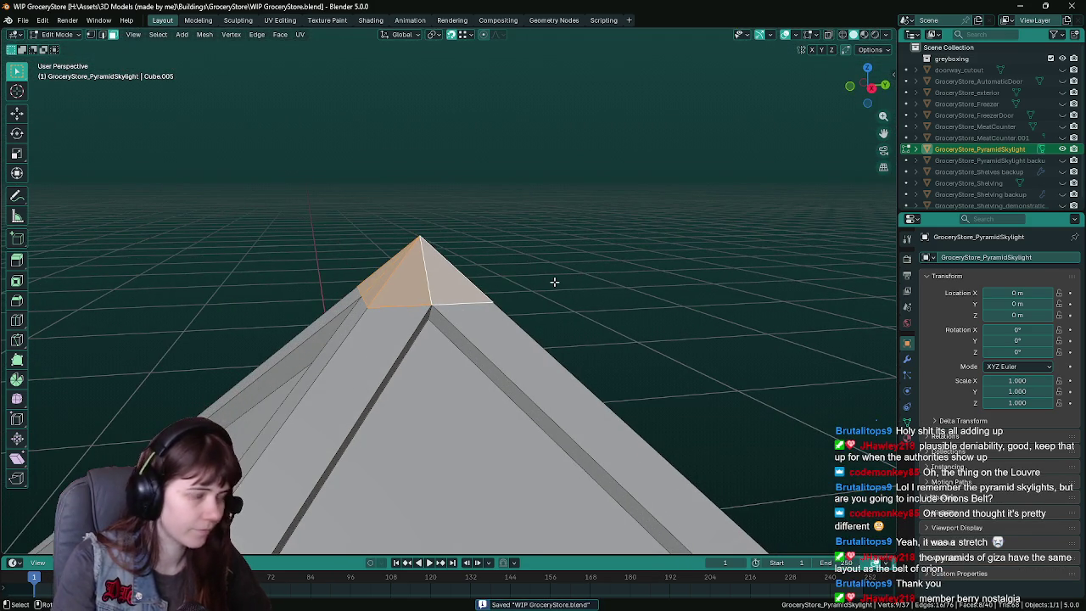
key(KP_1)
Step: In wireframe vertex mode, run Delete Loose on the whole mesh
key(z)
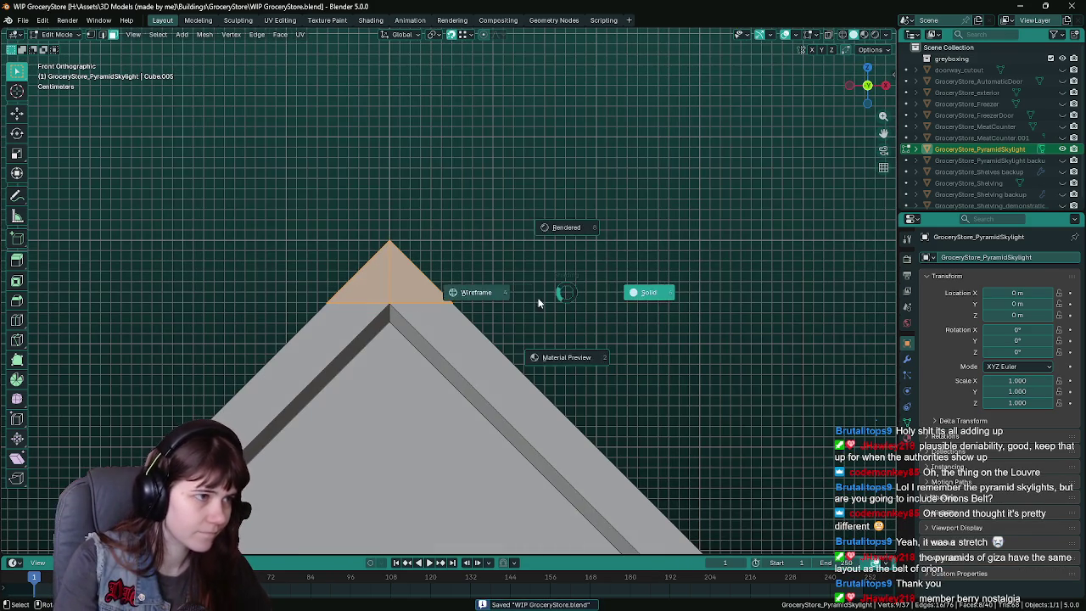
click(366, 292)
key(1)
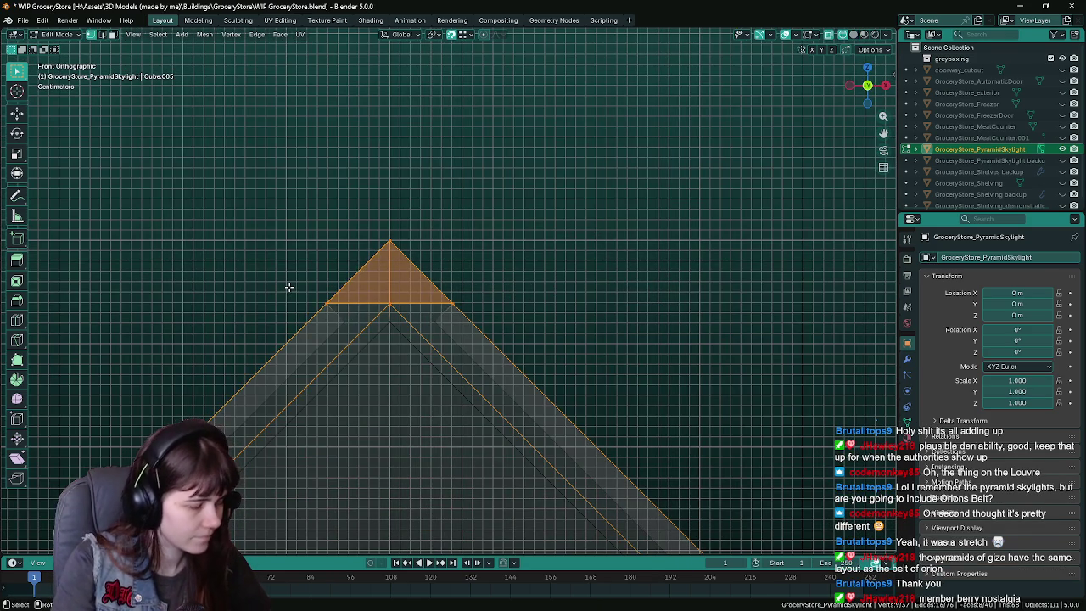
alt+click(329, 302)
key(a)
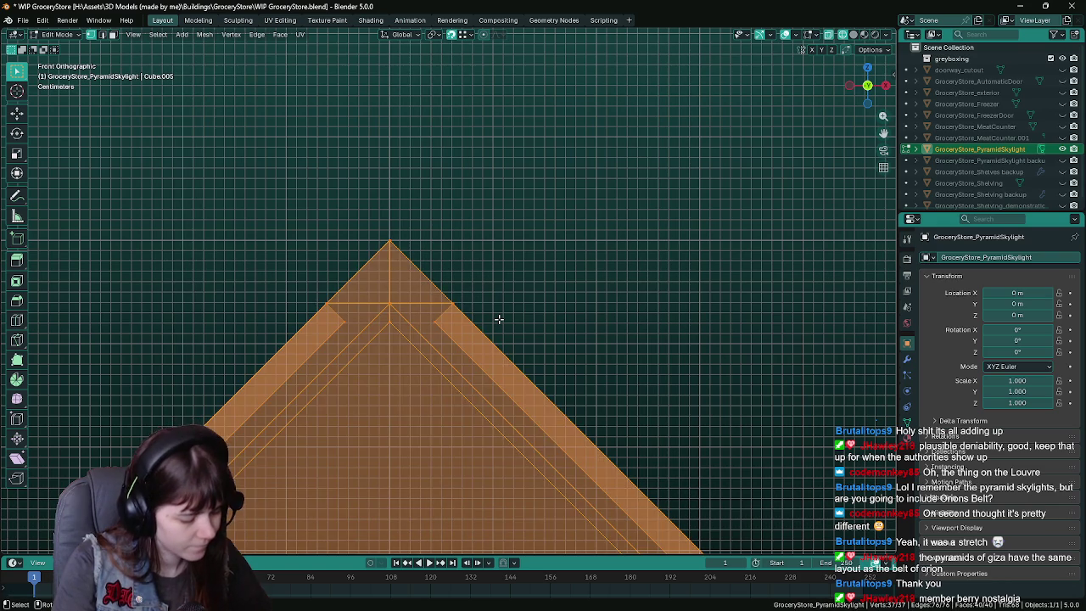
key(F3)
text(loose)
key(Return)
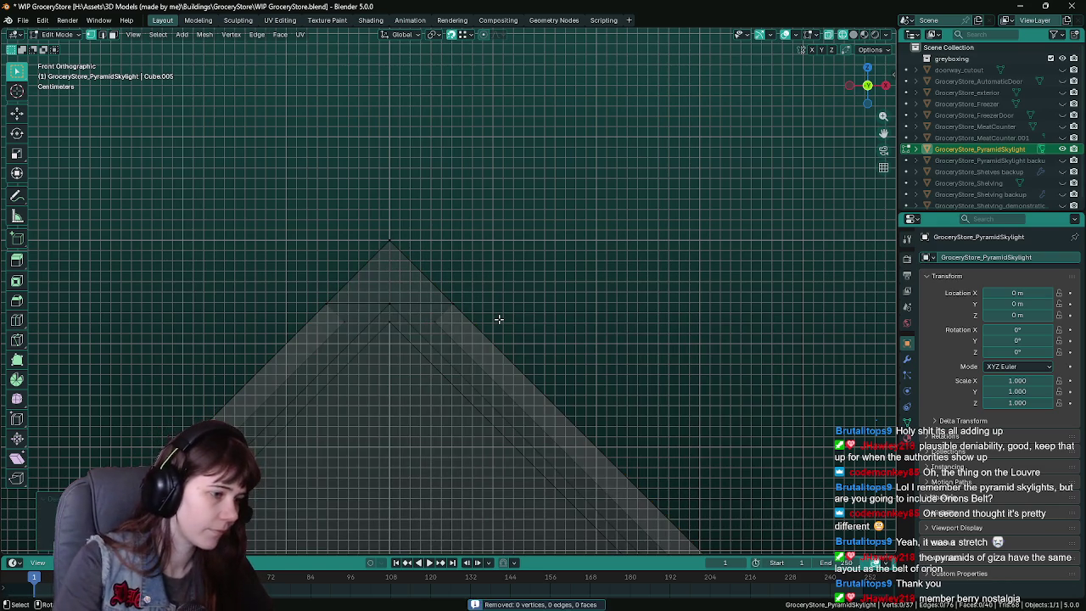
Step: Snap the 3D cursor to the centre of the cap's base edge loop
drag(290, 295, 497, 308)
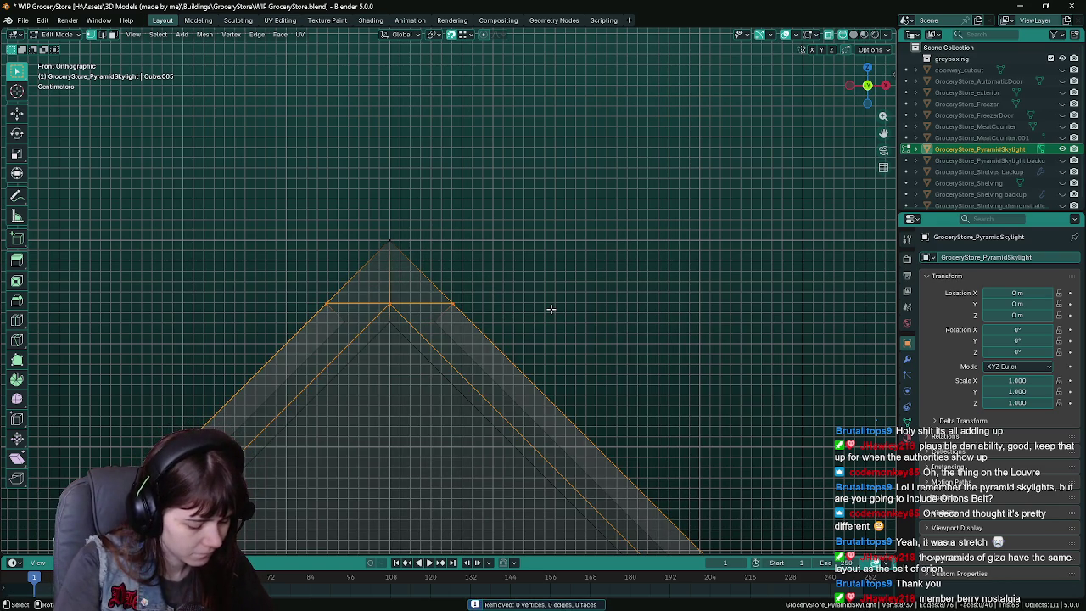
click(205, 34)
mouse_move(219, 71)
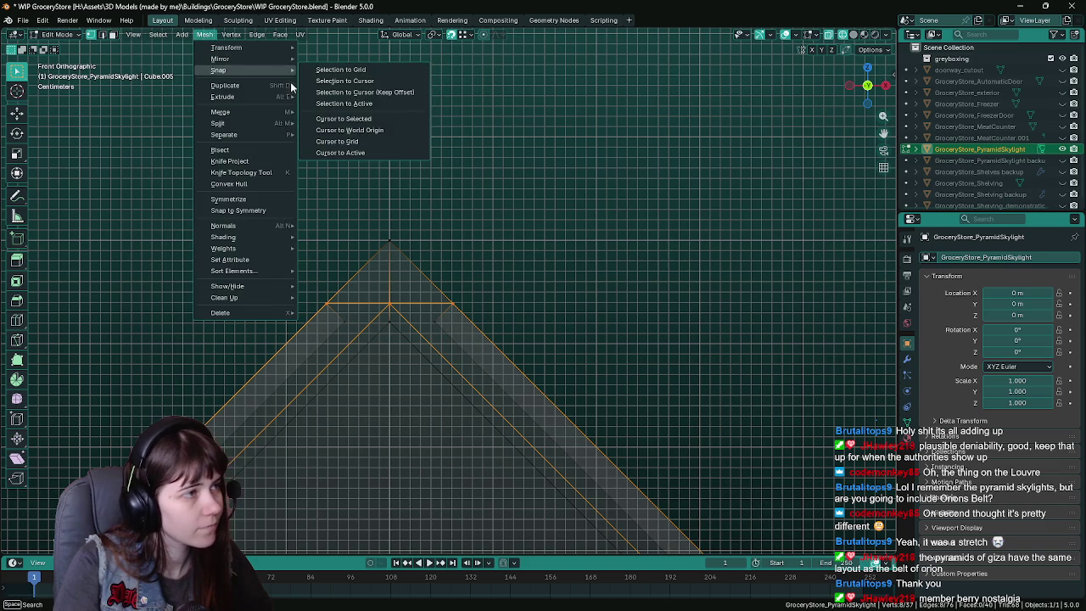
click(344, 119)
key(Tab)
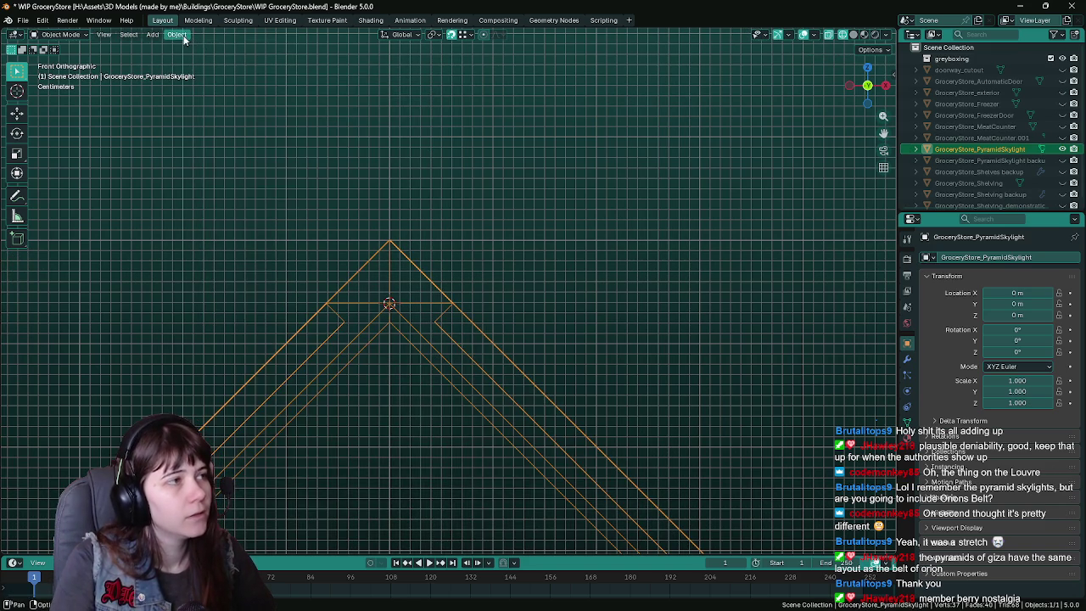
Step: Set the transform pivot point to 3D Cursor and return to Edit Mode
click(176, 34)
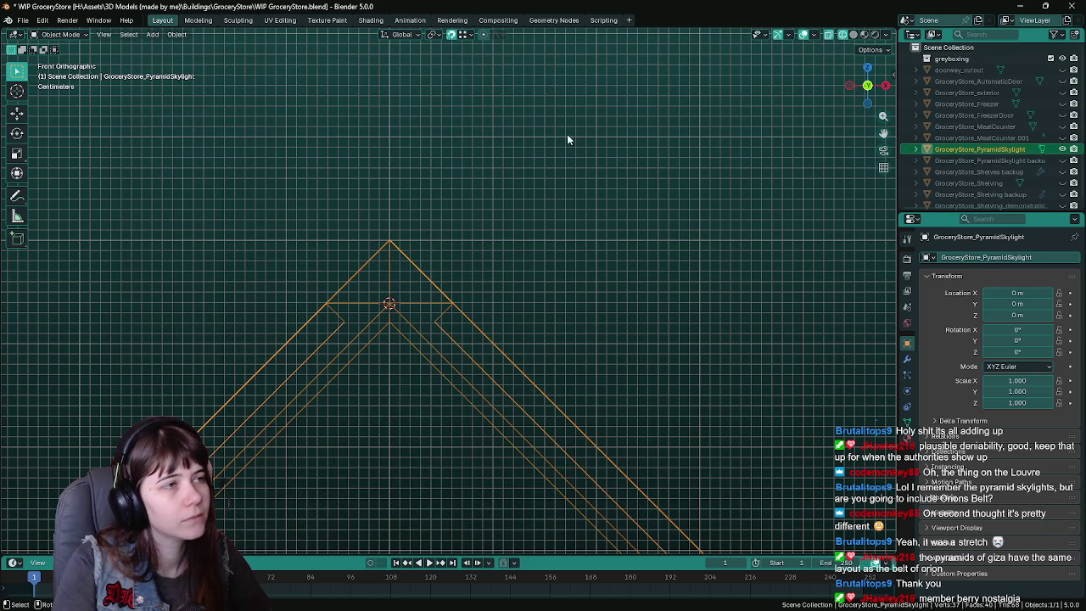
click(435, 34)
click(458, 76)
click(511, 252)
mouse_move(507, 233)
middle_down()
mouse_move(532, 259)
mouse_move(525, 338)
middle_up()
key(Tab)
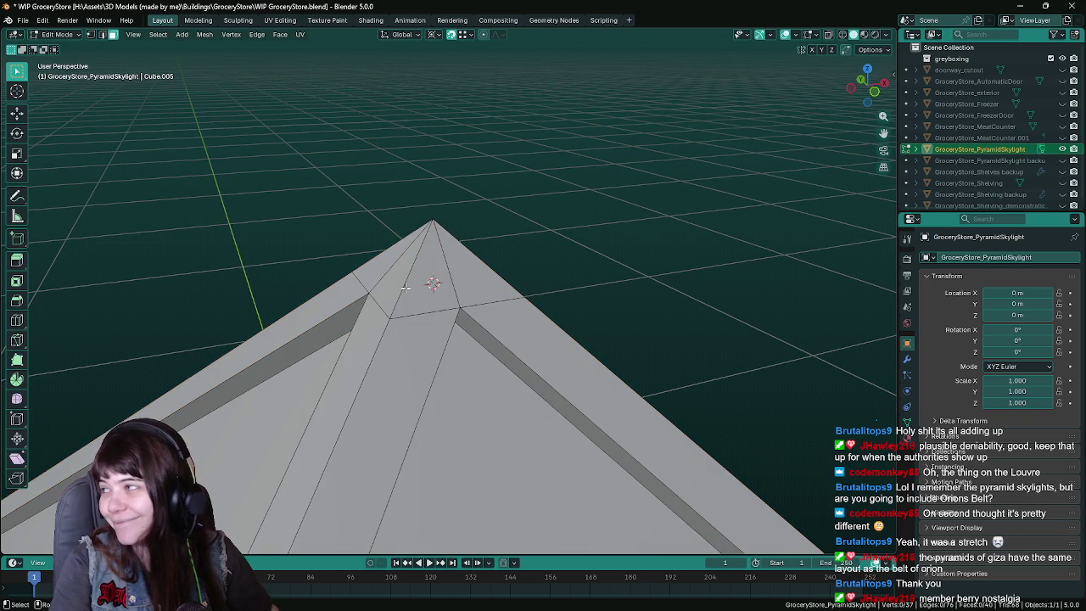
Step: Select all the small faces of the apex cap
click(434, 284)
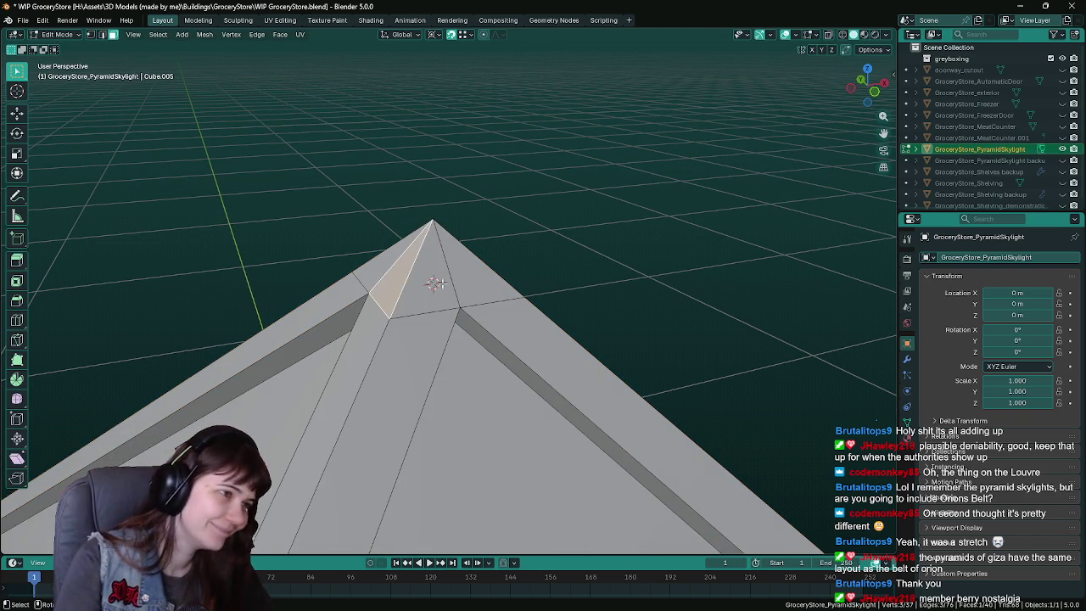
shift+click(440, 284)
shift+click(462, 282)
mouse_move(432, 274)
middle_down()
mouse_move(445, 264)
mouse_move(475, 271)
middle_up()
shift+click(509, 246)
shift+click(475, 246)
mouse_move(378, 266)
middle_down()
mouse_move(479, 256)
mouse_move(450, 263)
middle_up()
shift+click(458, 254)
shift+click(405, 260)
middle_drag(465, 222, 528, 230)
Step: Save and view the apex cap from the front, centred and zoomed in
key(ctrl+s)
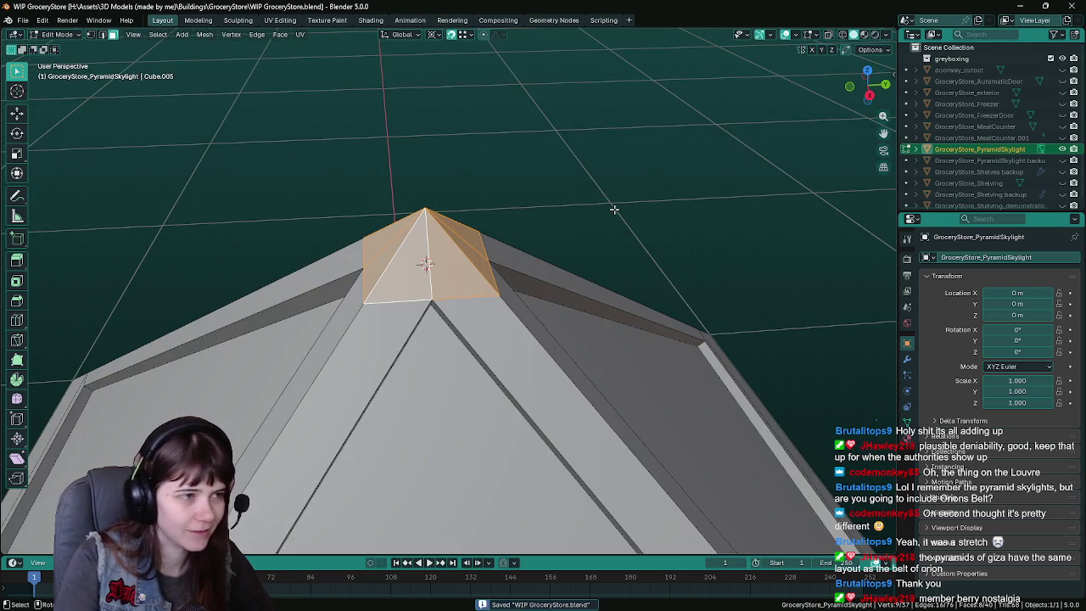
middle_drag(615, 210, 601, 199)
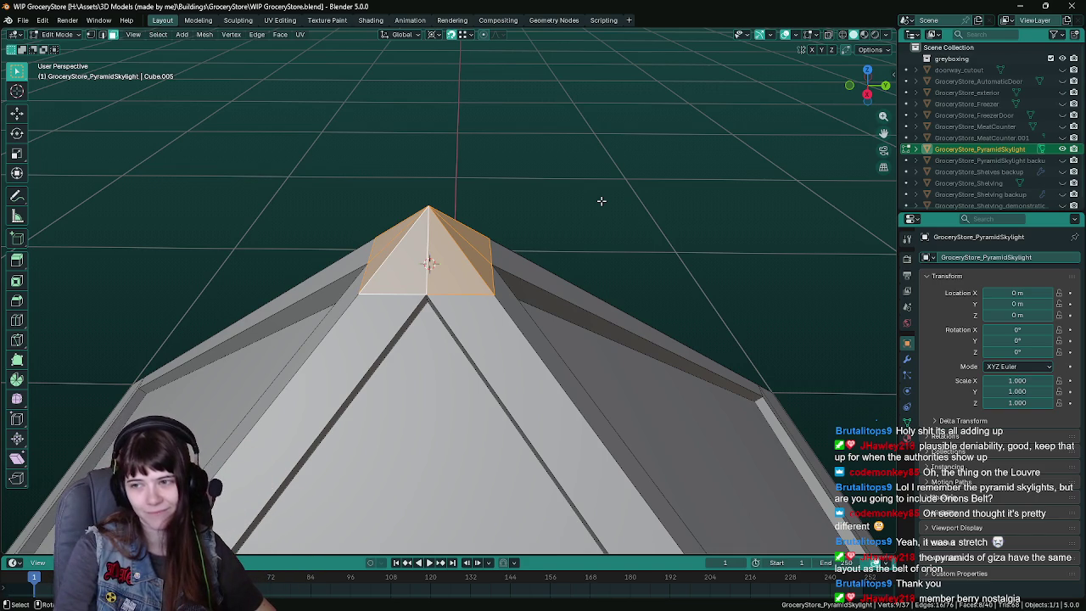
key(ctrl+s)
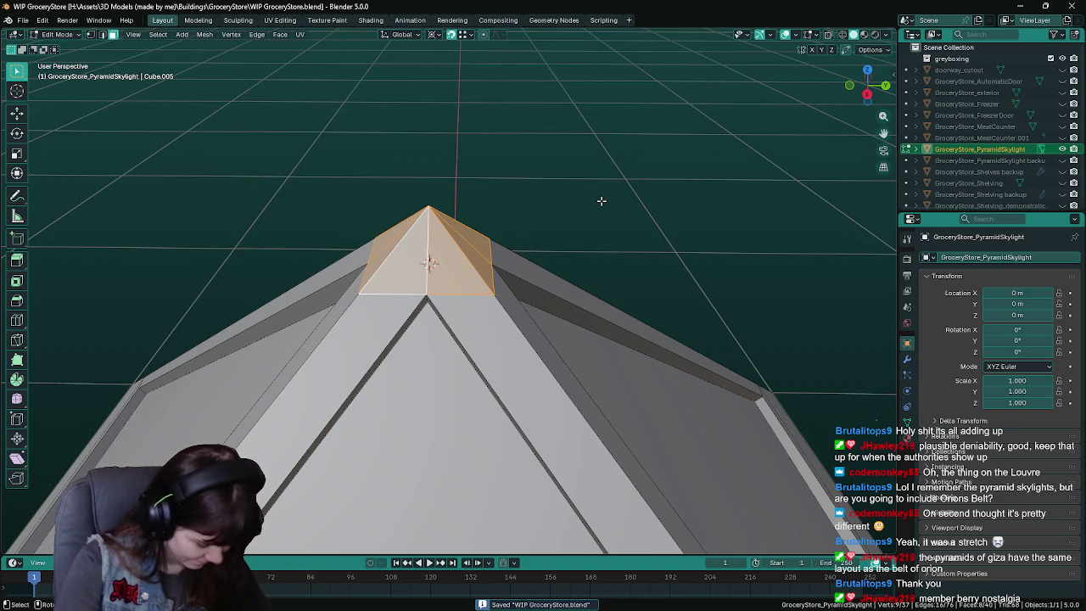
key(KP_1)
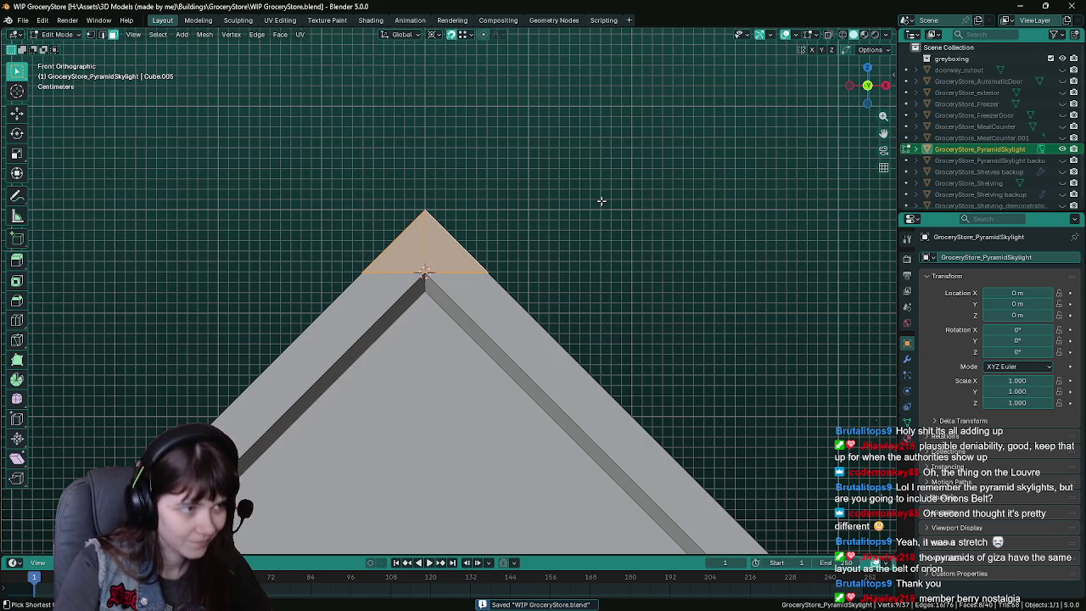
shift+middle_drag(600, 201, 633, 211)
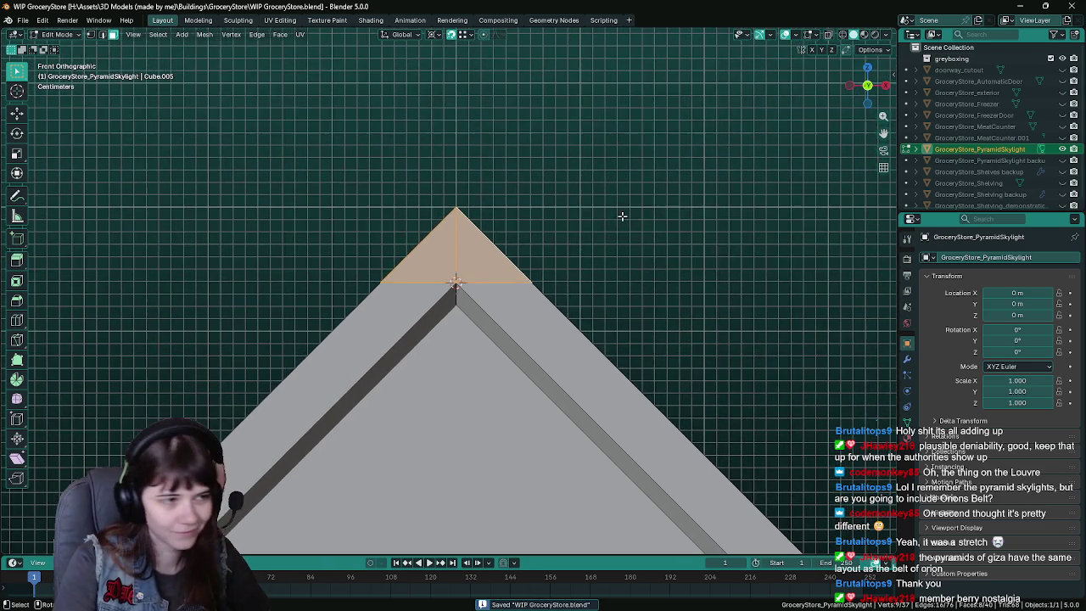
scroll(628, 221, up, 2)
Step: Scale the apex cap by 1 and return to Object Mode
key(s)
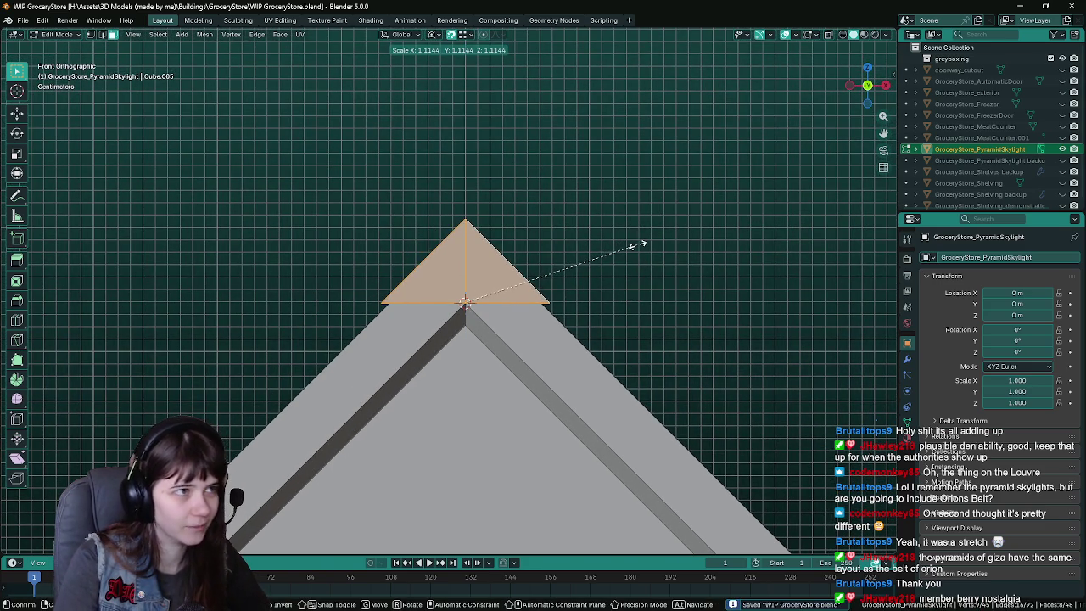
text(1)
key(Return)
key(Tab)
mouse_move(635, 244)
middle_down()
mouse_move(411, 320)
mouse_move(659, 379)
mouse_move(542, 386)
mouse_move(521, 308)
mouse_move(489, 380)
mouse_move(491, 273)
mouse_move(742, 375)
middle_up()
click(907, 438)
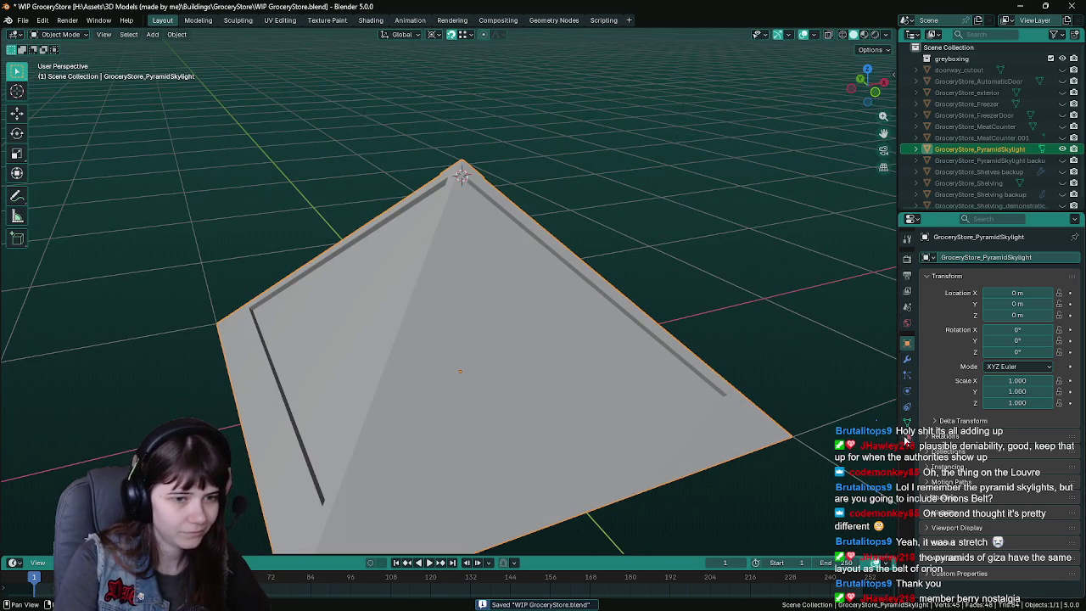
Step: Browse the existing materials list without picking one
click(928, 305)
text(s)
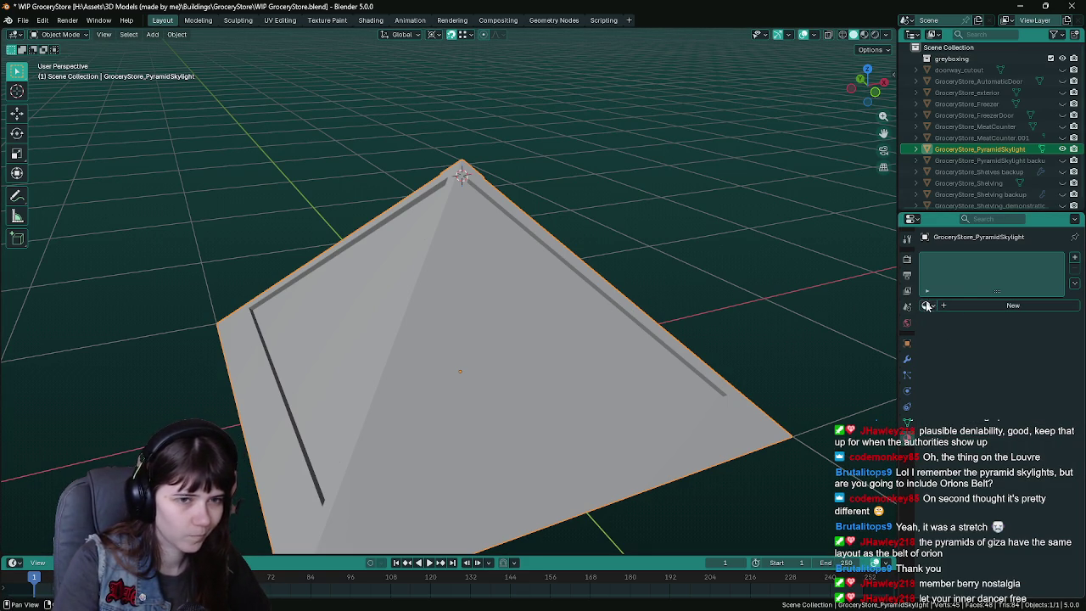
click(928, 305)
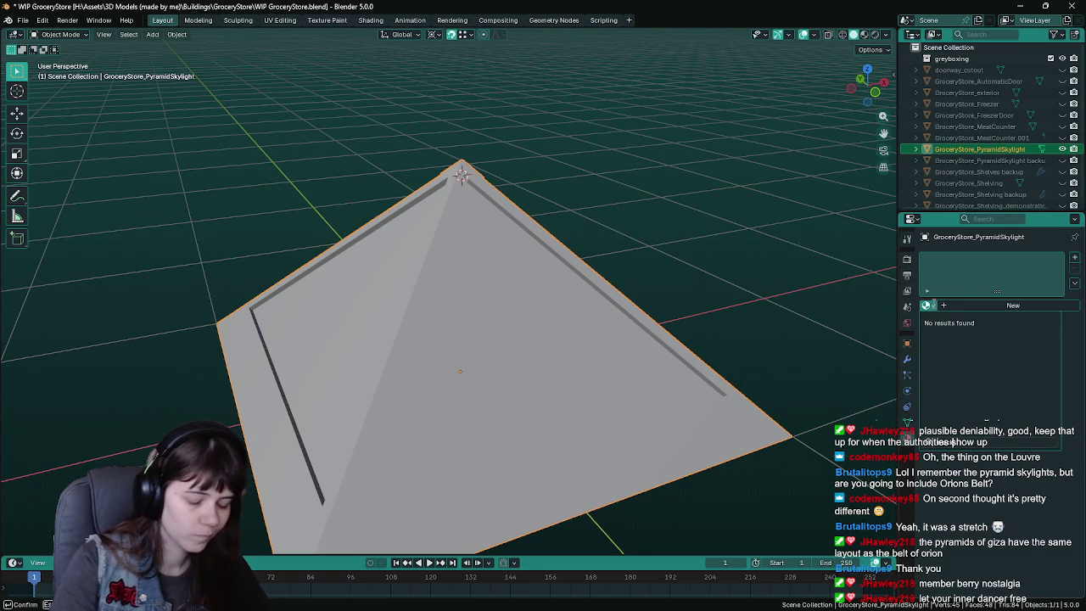
key(BackSpace)
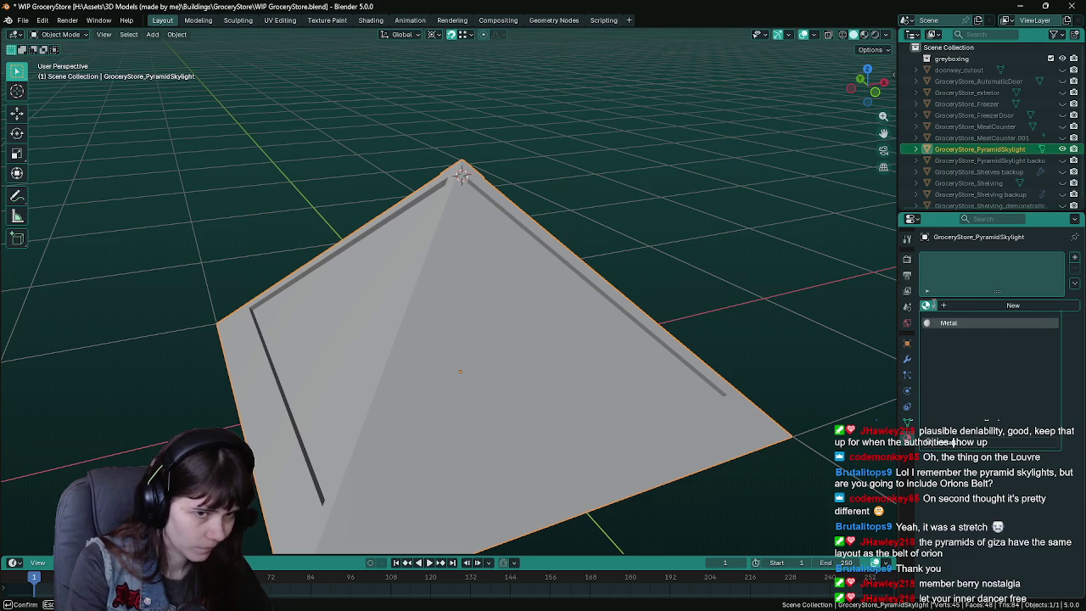
key(Escape)
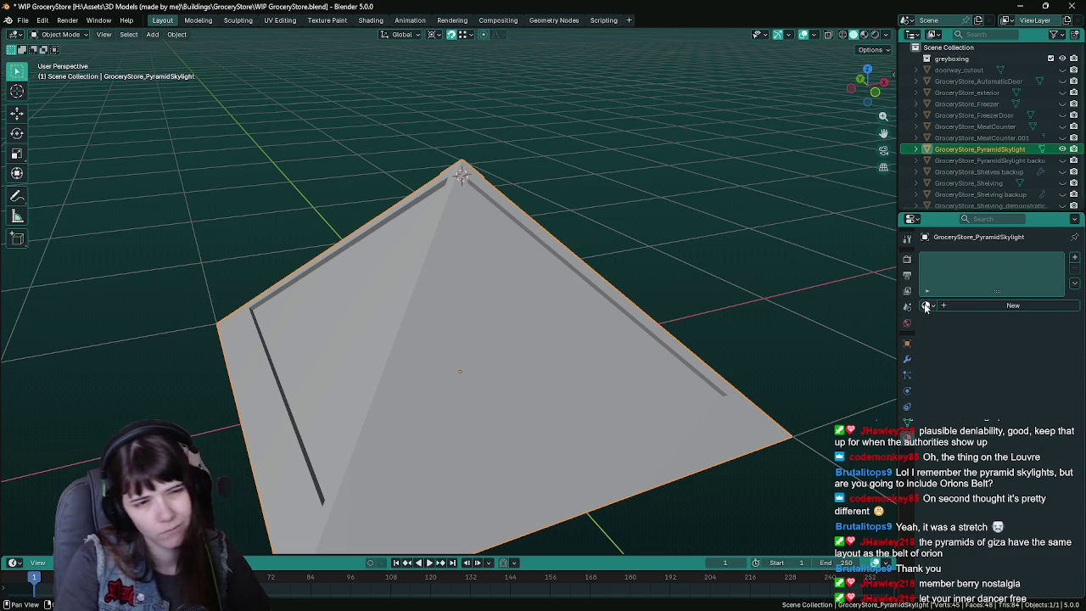
click(929, 305)
key(Escape)
Step: Create a new material named 'black' with a pure black base colour
click(960, 308)
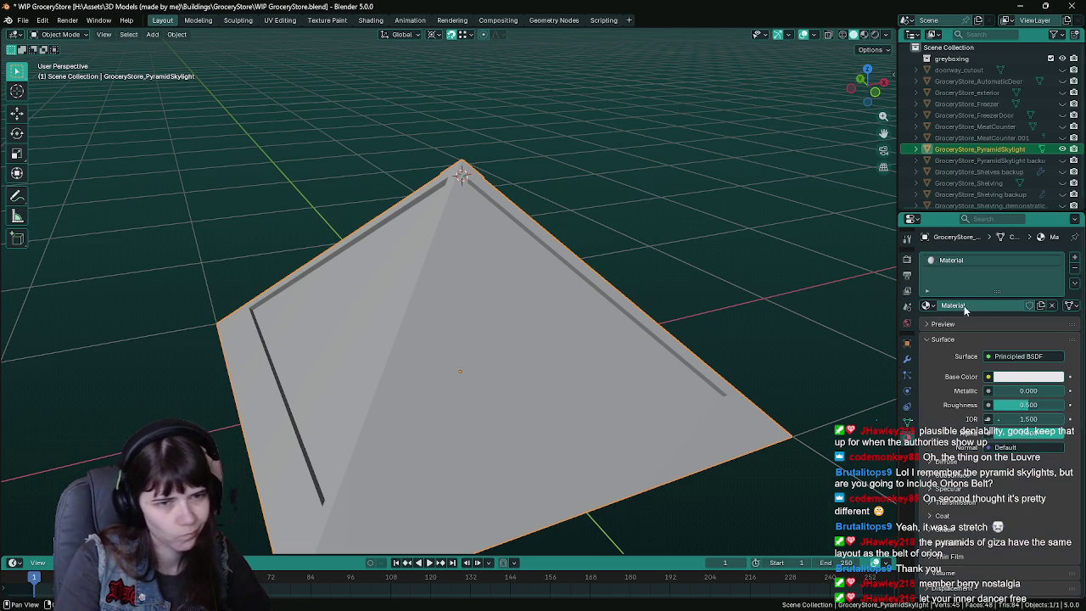
double_click(963, 306)
text(black)
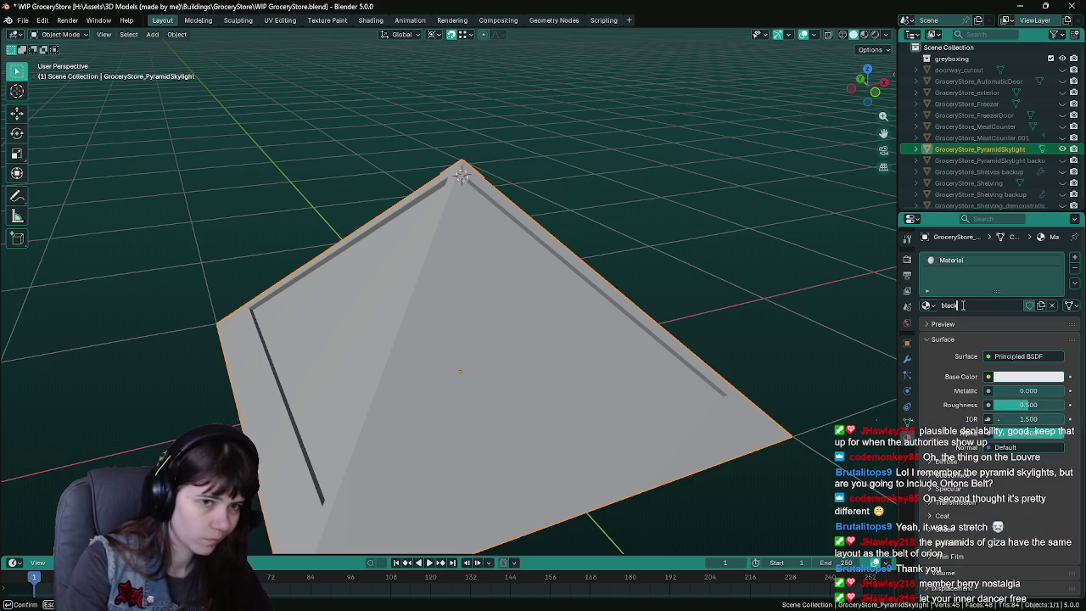
key(Return)
click(1027, 376)
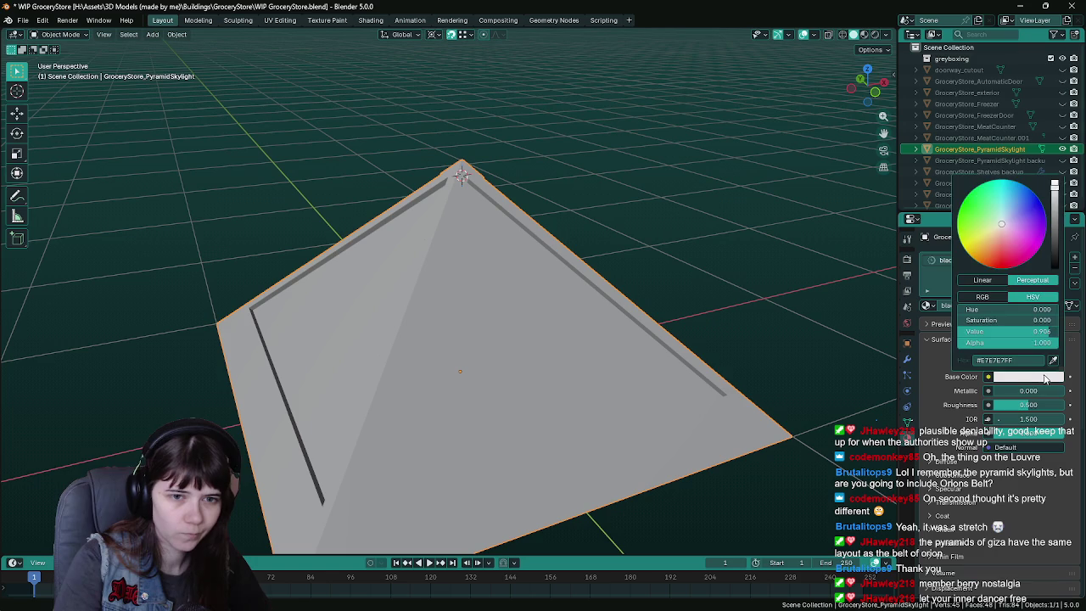
click(1055, 267)
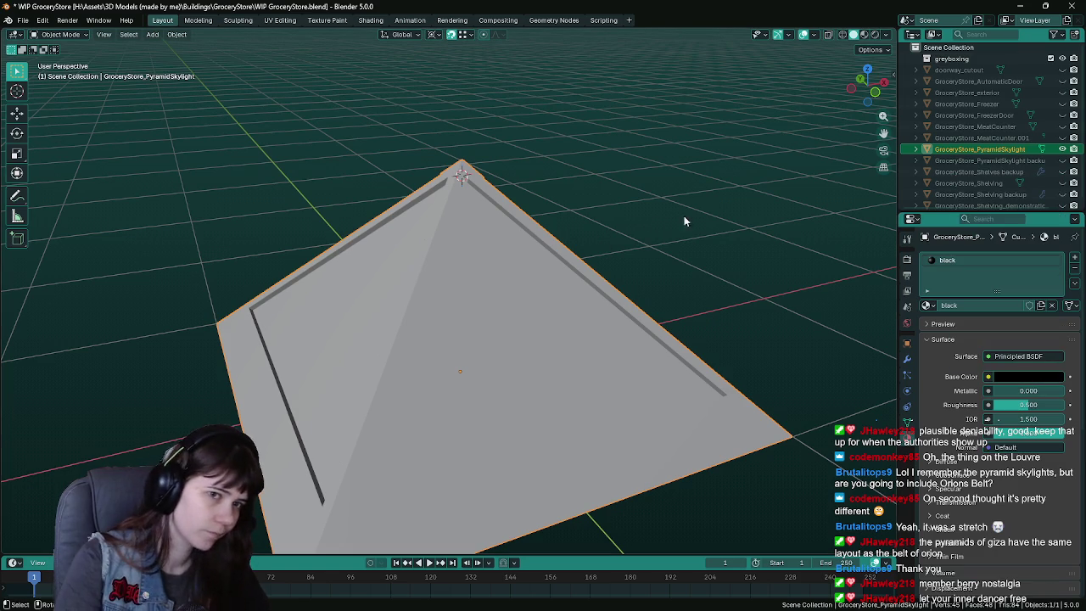
Step: Add a second slot with a new material named 'glass' and save
click(1074, 257)
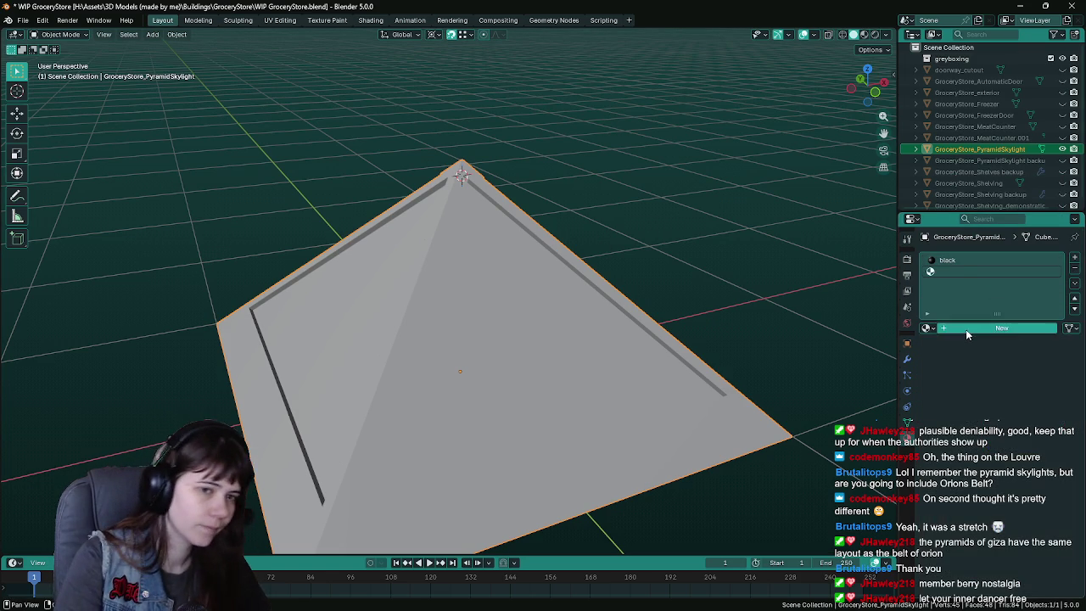
click(966, 329)
double_click(974, 328)
text(glass)
key(Return)
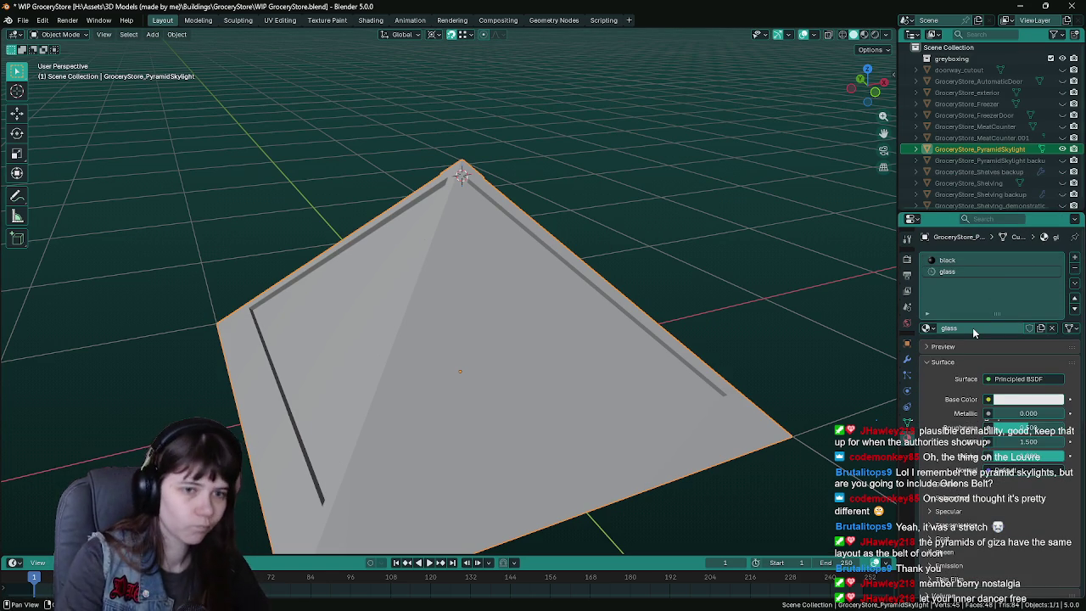
key(ctrl+s)
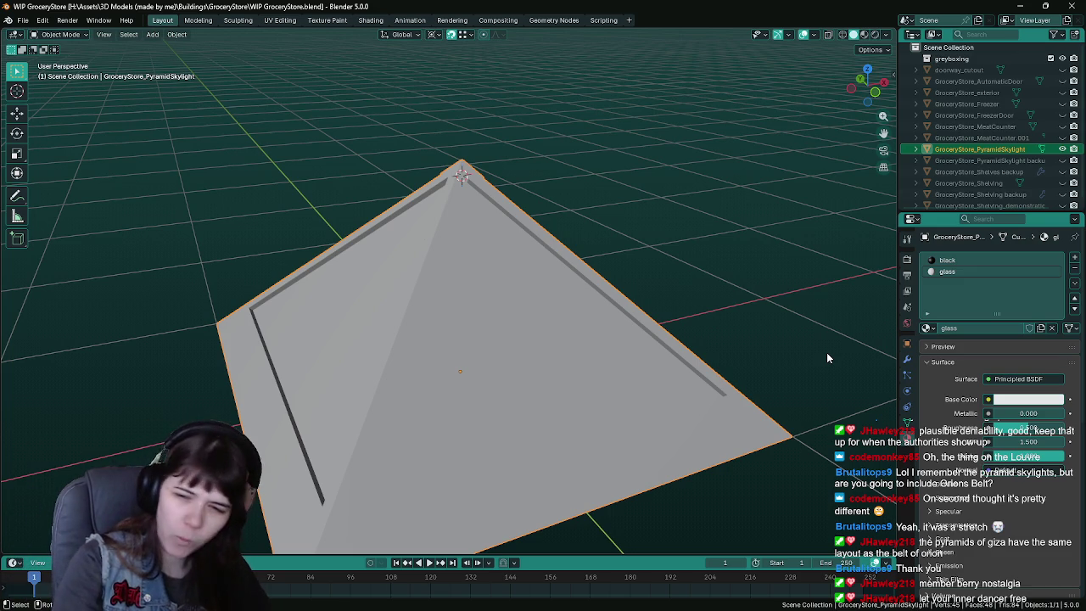
mouse_move(830, 365)
middle_down()
mouse_move(563, 360)
mouse_move(578, 338)
mouse_move(599, 340)
mouse_move(437, 341)
middle_up()
key(Tab)
click(438, 341)
shift+click(592, 321)
middle_drag(605, 314, 553, 320)
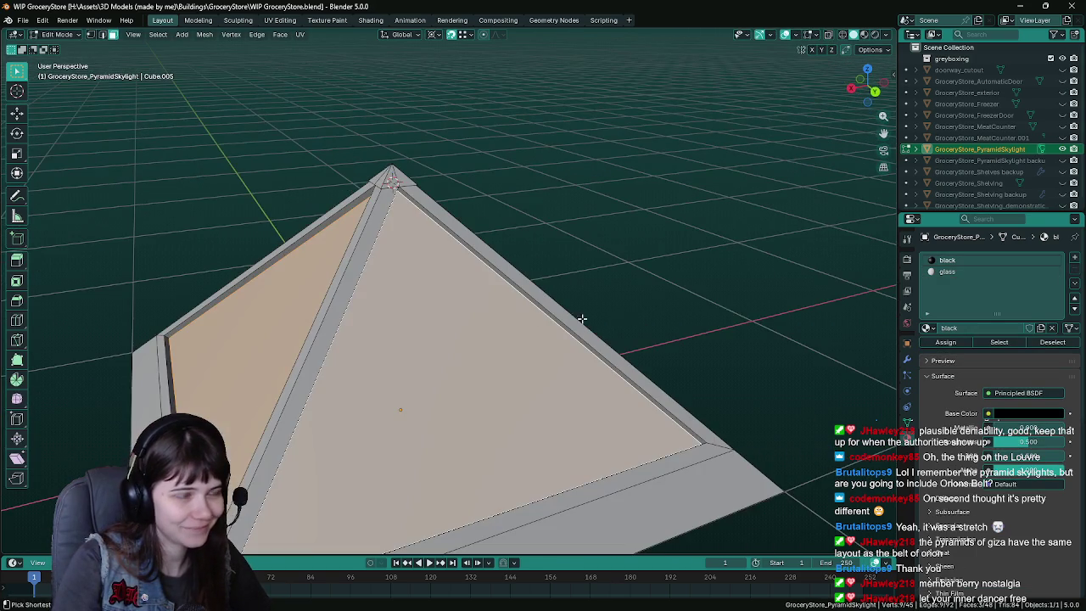
key(ctrl+s)
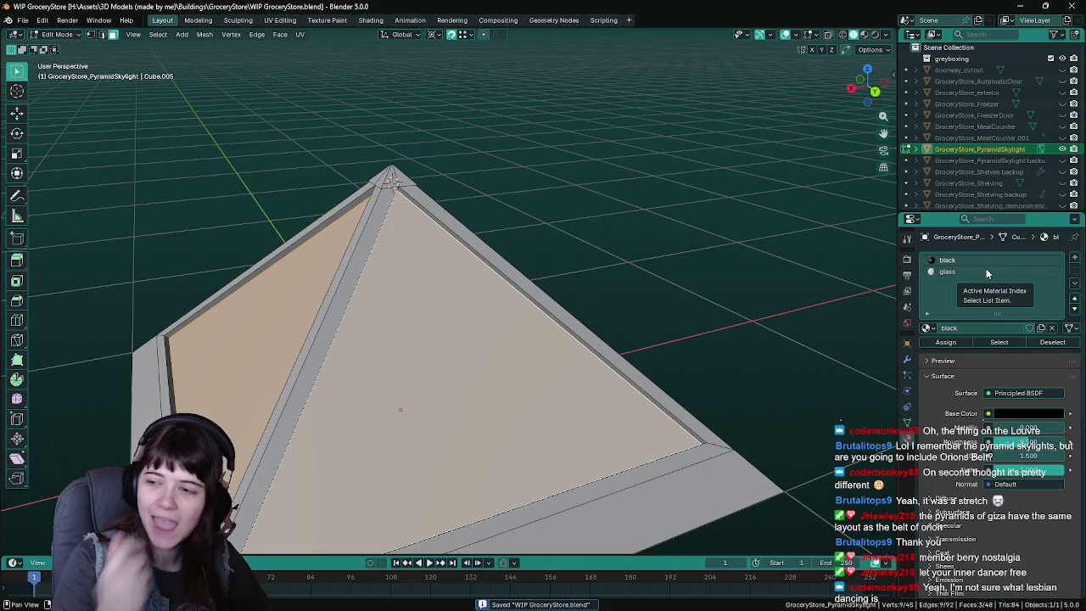
click(986, 271)
key(Tab)
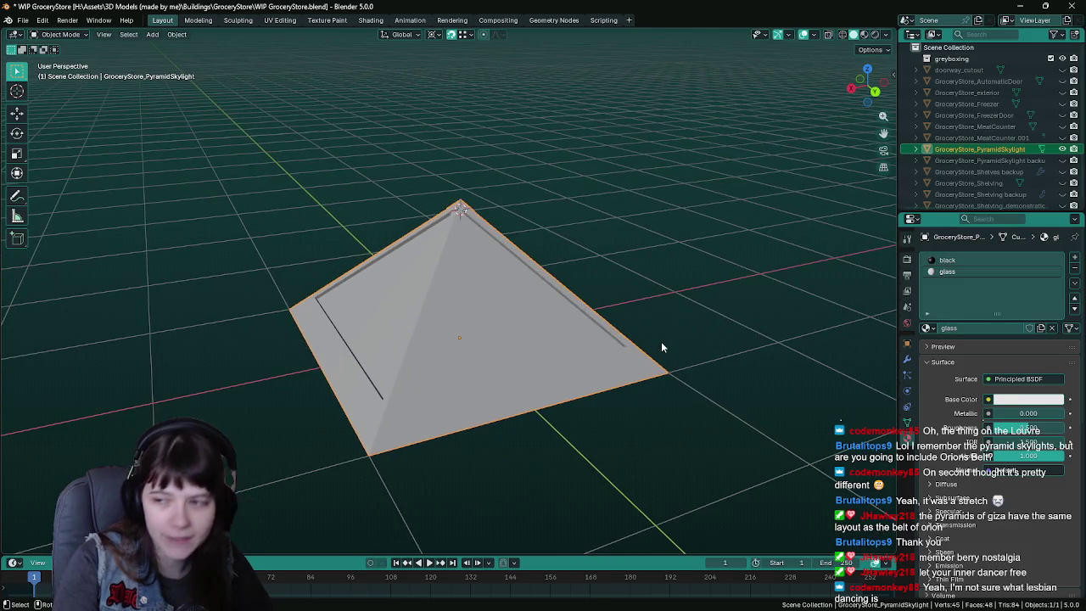
middle_drag(673, 323, 636, 325)
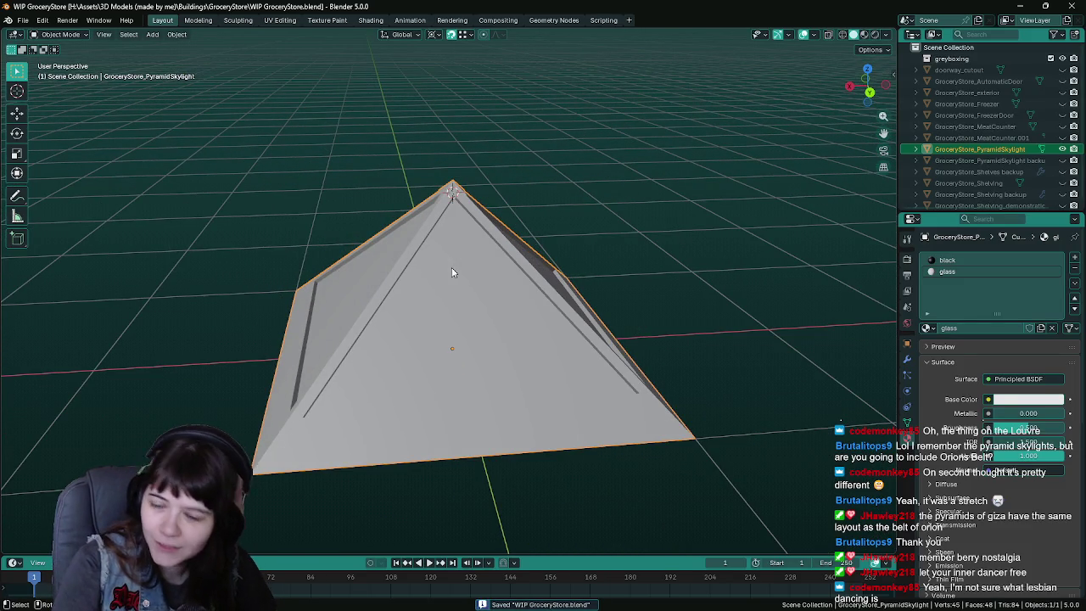
middle_drag(676, 243, 687, 244)
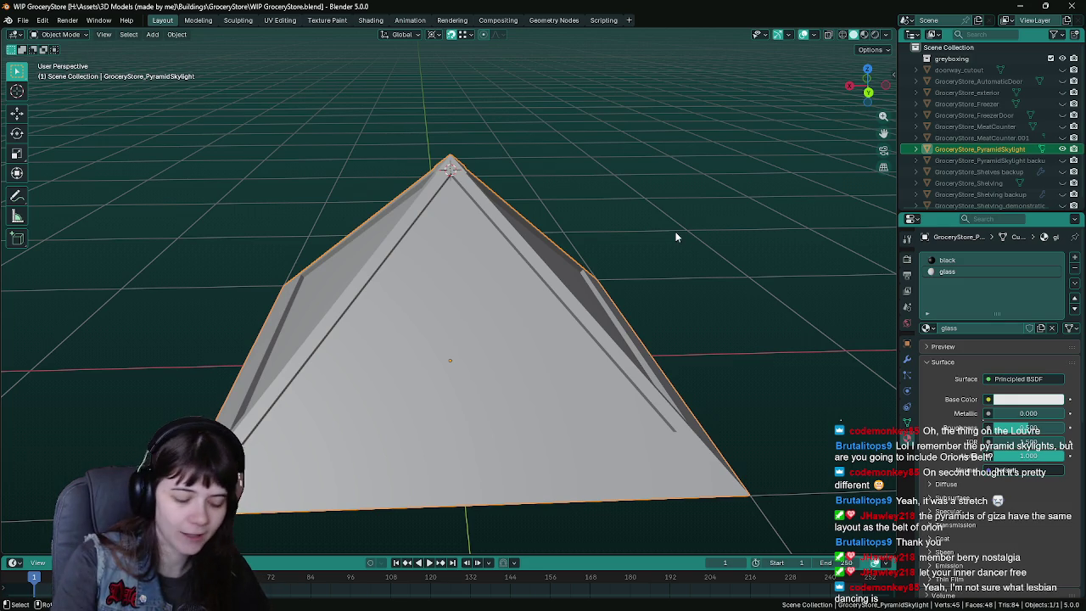
middle_drag(665, 236, 669, 237)
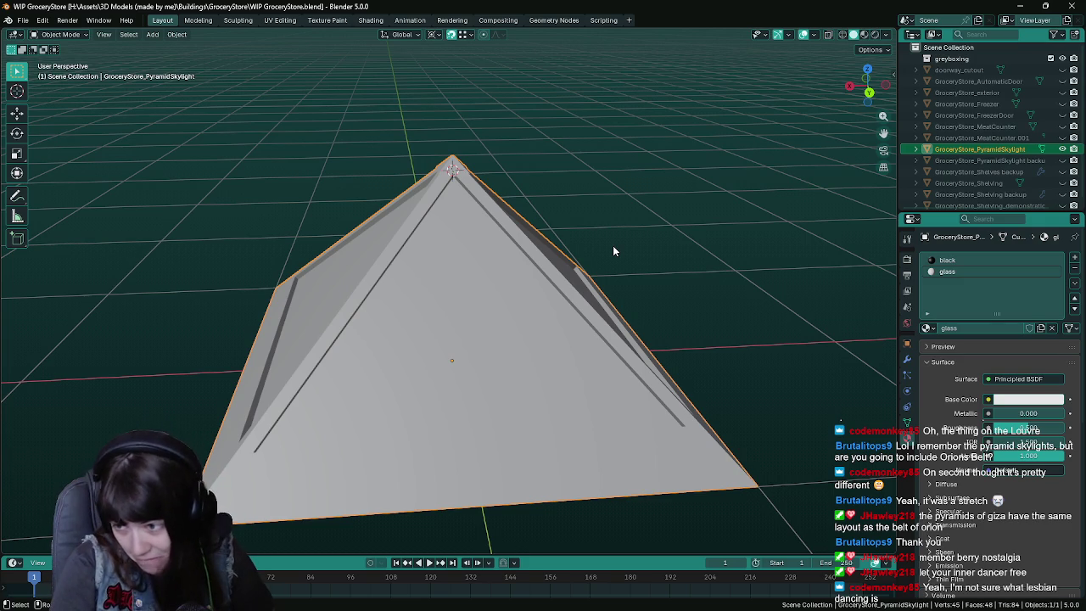
middle_drag(436, 303, 497, 300)
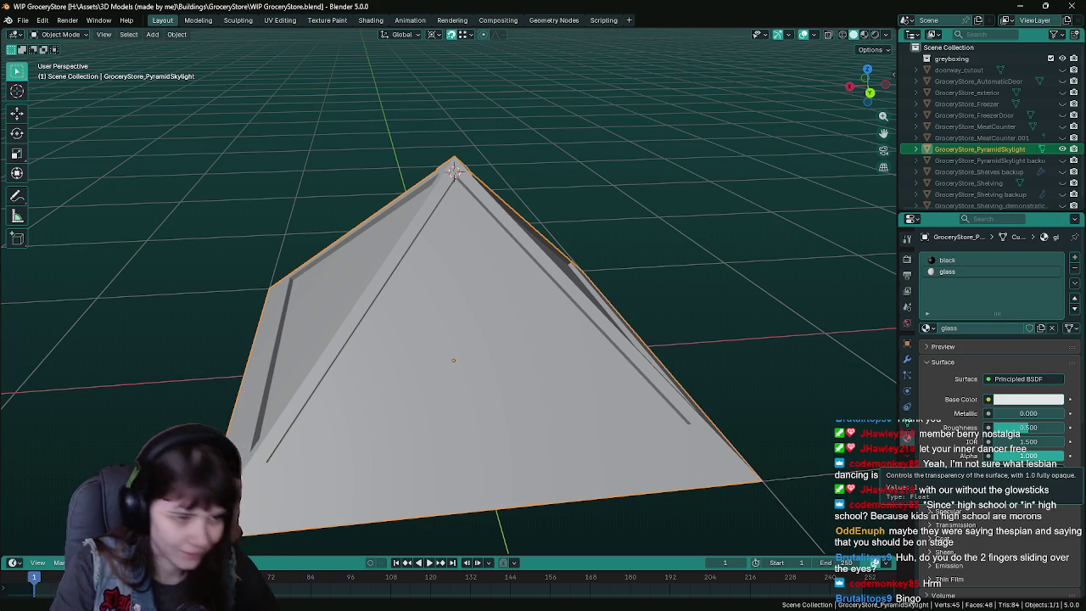
middle_drag(716, 394, 729, 395)
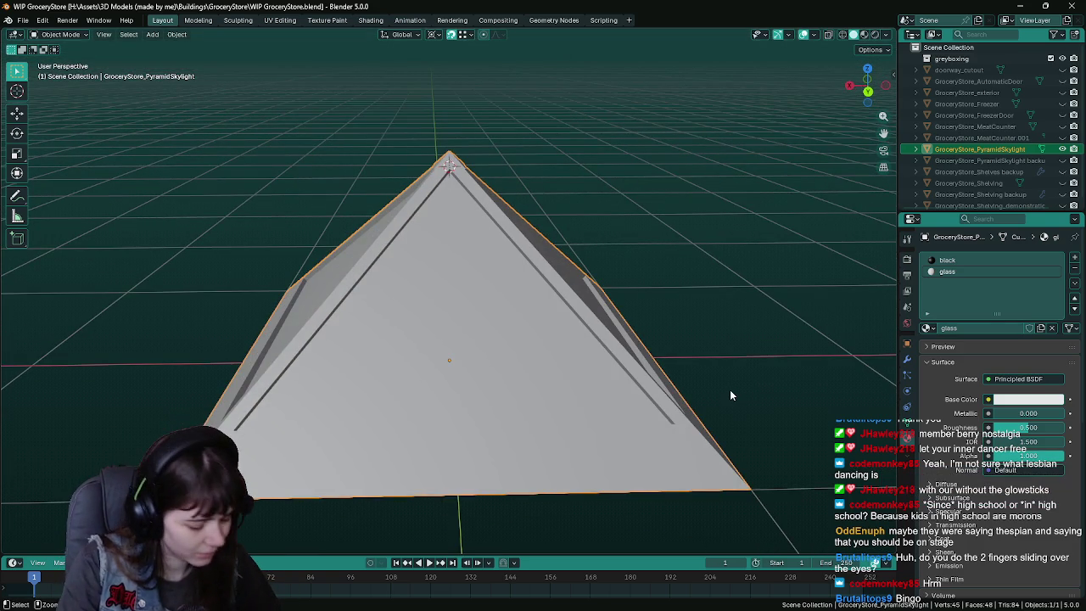
key(ctrl+s)
middle_drag(549, 321, 536, 290)
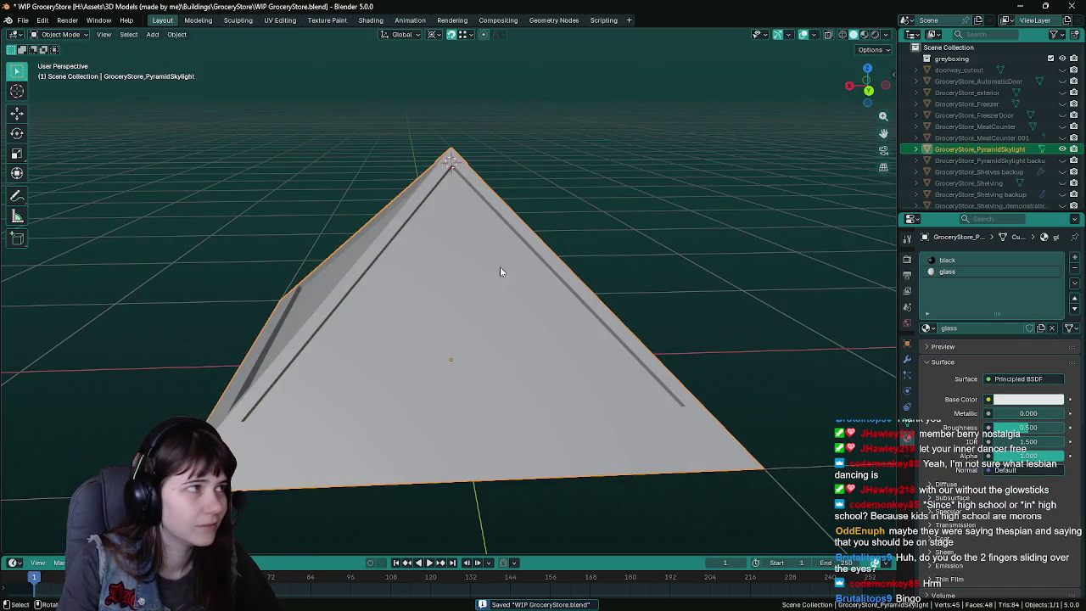
middle_drag(531, 241, 534, 238)
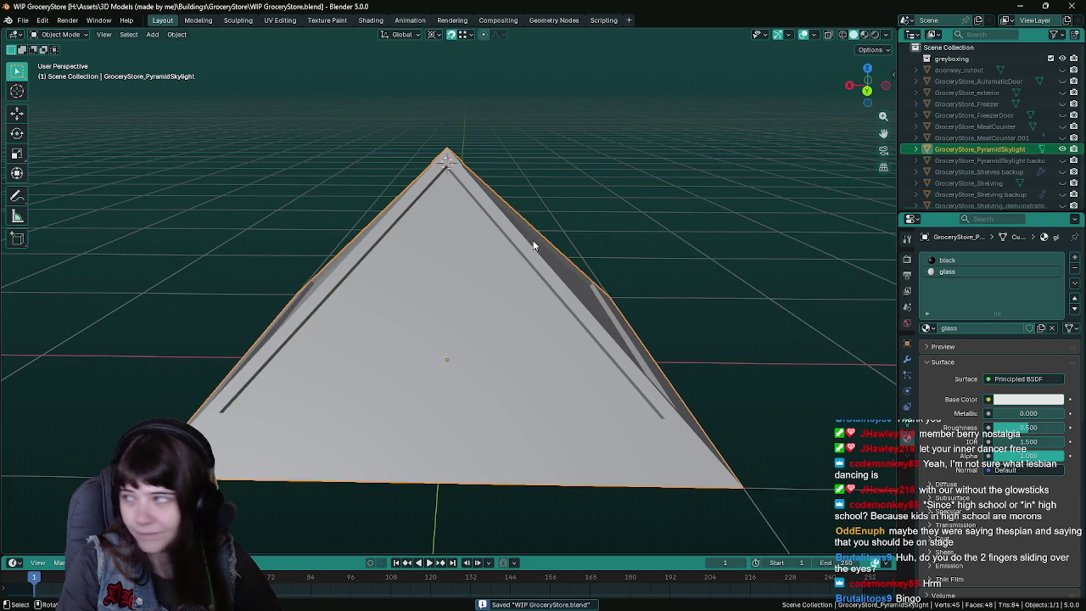